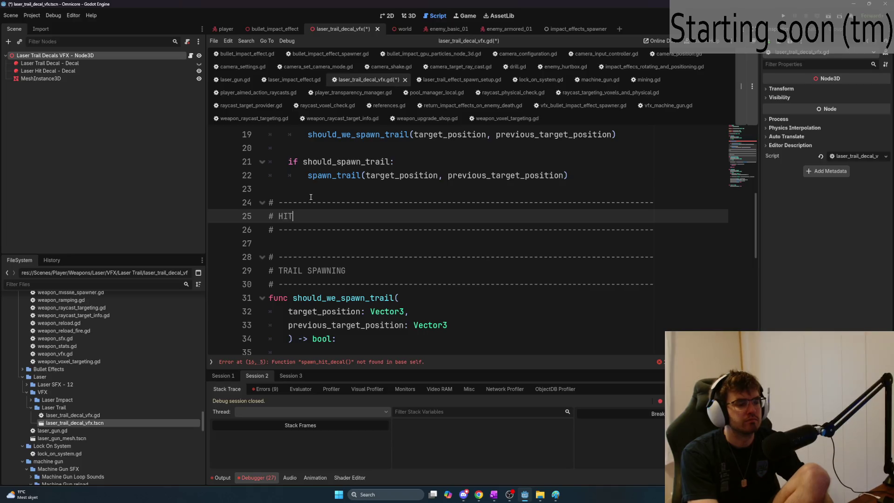
- Rename the heading to HIT SPAWNING and add func spawn_hit_decal() -> void: below it
{"action": "type", "text": "PAWNING"}
{"action": "key", "text": "Down"}
{"action": "key", "text": "Down"}
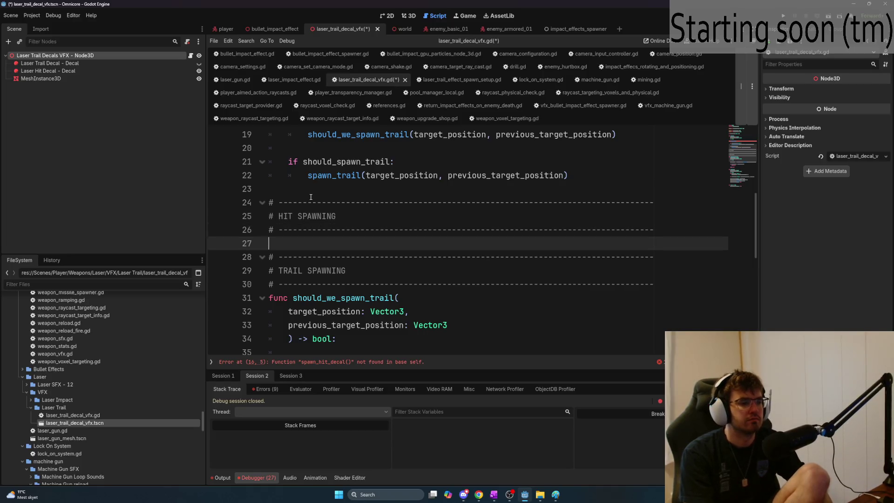
{"action": "type", "text": "func spawn_hit_decal()"}
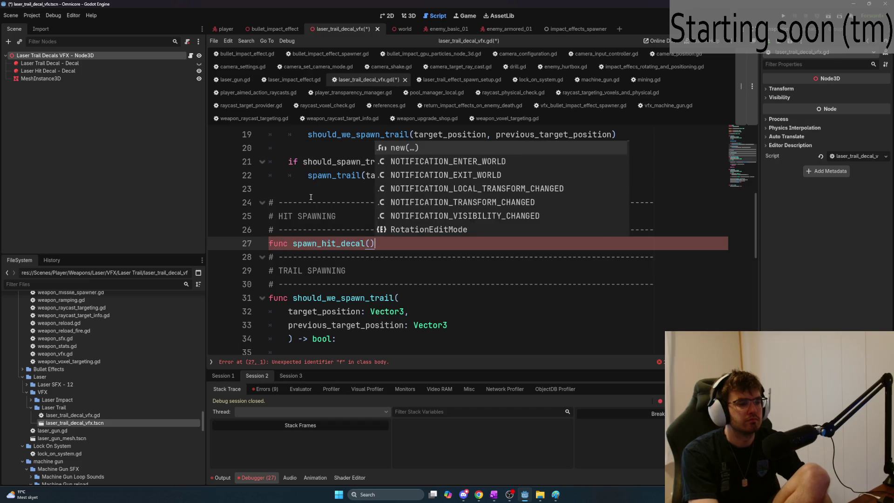
{"action": "type", "text": " -> void:"}
{"action": "key", "text": "Return"}
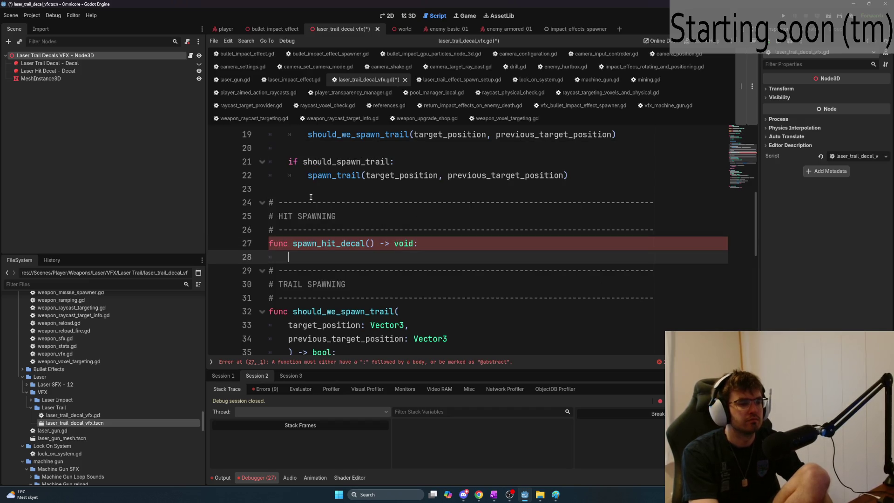
- Paste the copied target_position and previous_target_position parameters into spawn_hit_decal's signature
{"action": "scroll", "coordinate": [373, 195], "scroll_direction": "up", "scroll_amount": 6}
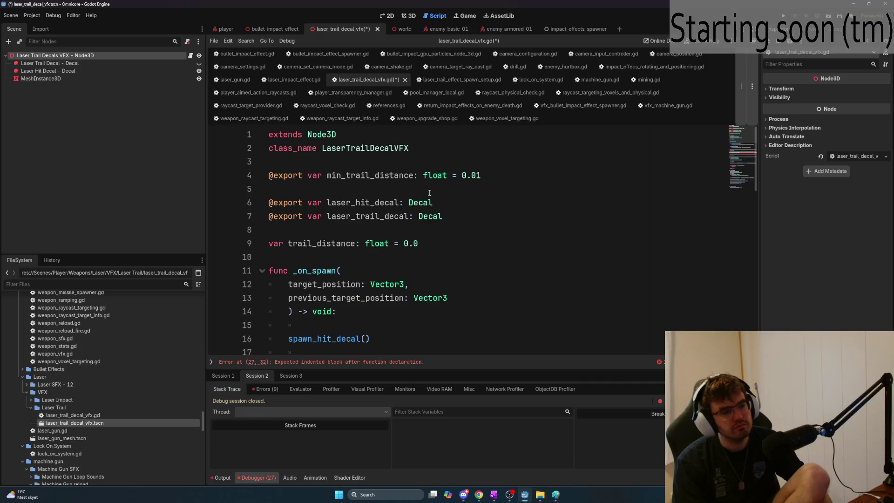
{"action": "mouse_move", "coordinate": [449, 298]}
{"action": "left_mouse_down"}
{"action": "mouse_move", "coordinate": [289, 299]}
{"action": "mouse_move", "coordinate": [269, 271]}
{"action": "mouse_move", "coordinate": [288, 284]}
{"action": "left_mouse_up"}
{"action": "key", "text": "ctrl+c"}
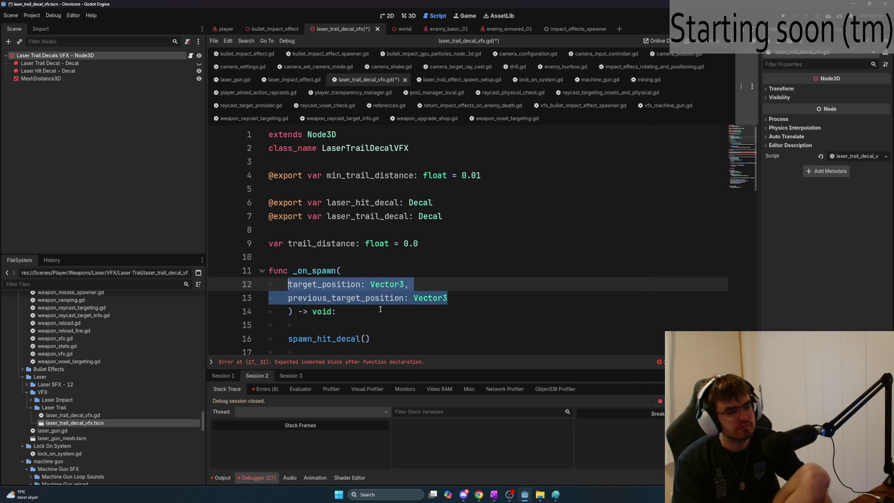
{"action": "scroll", "coordinate": [423, 330], "scroll_direction": "down", "scroll_amount": 5}
{"action": "left_click", "coordinate": [367, 286]}
{"action": "key", "text": "Return"}
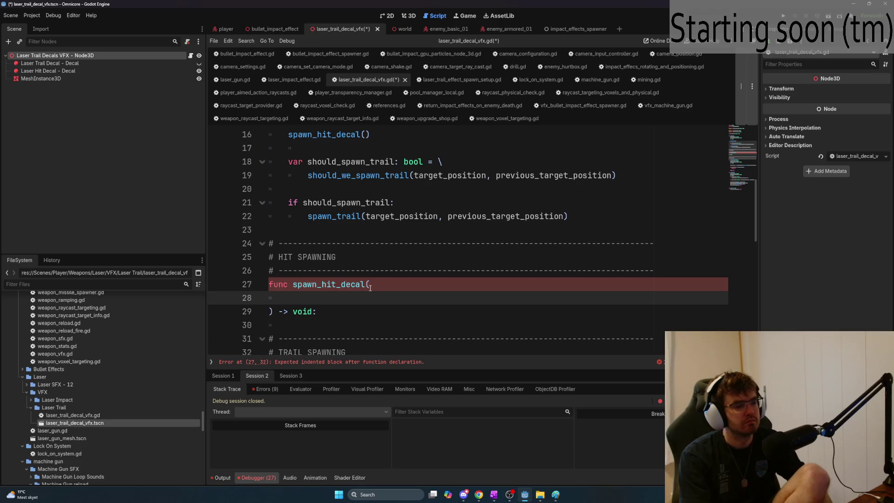
{"action": "key", "text": "ctrl+v"}
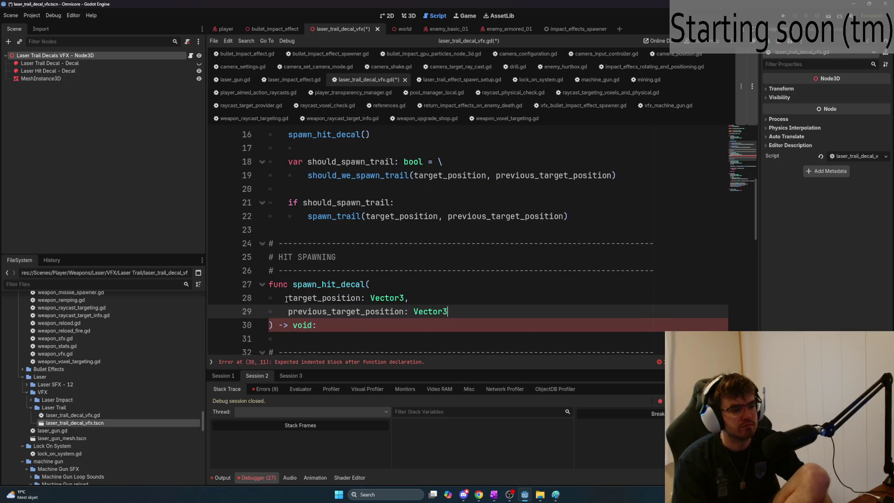
{"action": "key", "text": "Down"}
{"action": "key", "text": "Tab"}
{"action": "scroll", "coordinate": [377, 343], "scroll_direction": "down", "scroll_amount": 2}
{"action": "scroll", "coordinate": [377, 343], "scroll_direction": "down", "scroll_amount": 1}
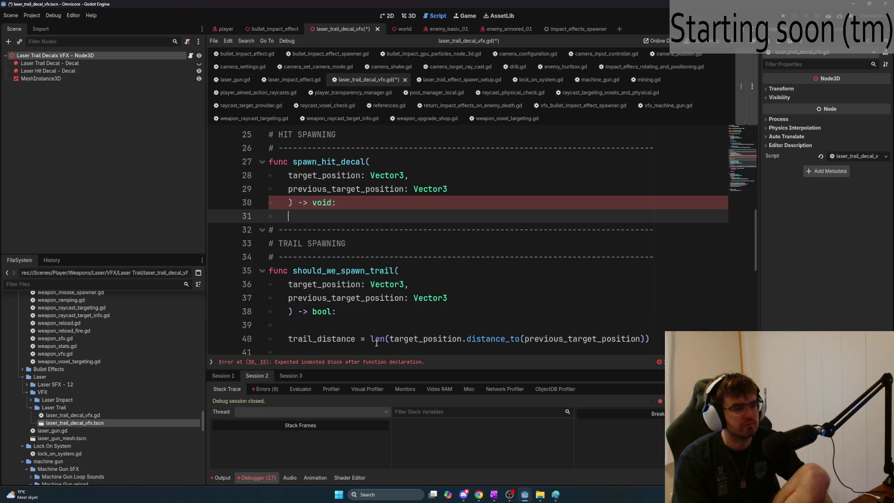
- Write laser_hit_decal.global_position = target_position in the body and save the script
{"action": "key", "text": "Return"}
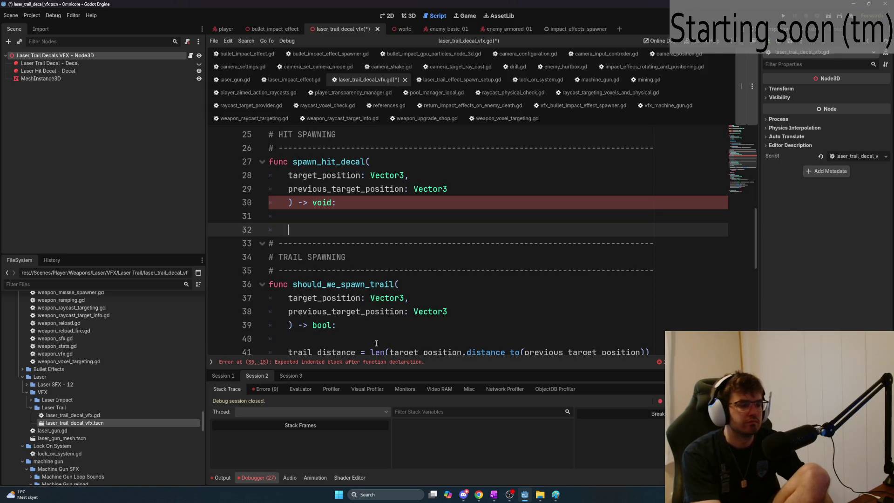
{"action": "type", "text": "if"}
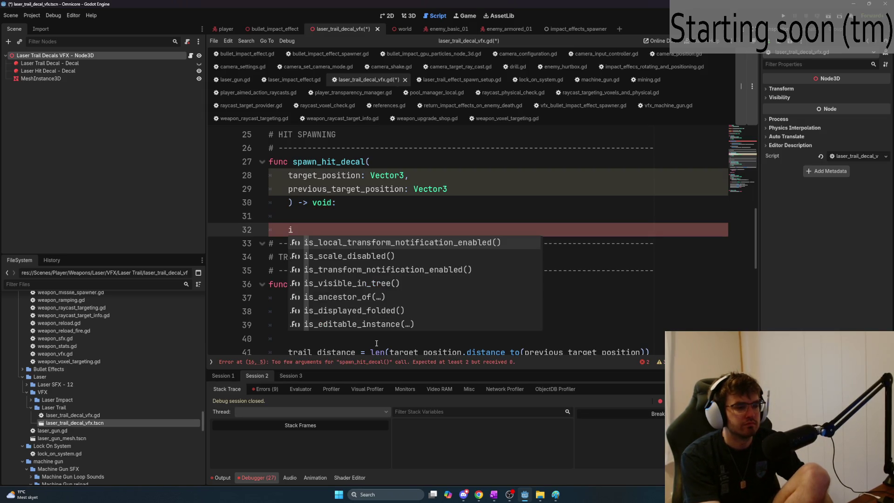
{"action": "key", "text": "BackSpace"}
{"action": "key", "text": "BackSpace"}
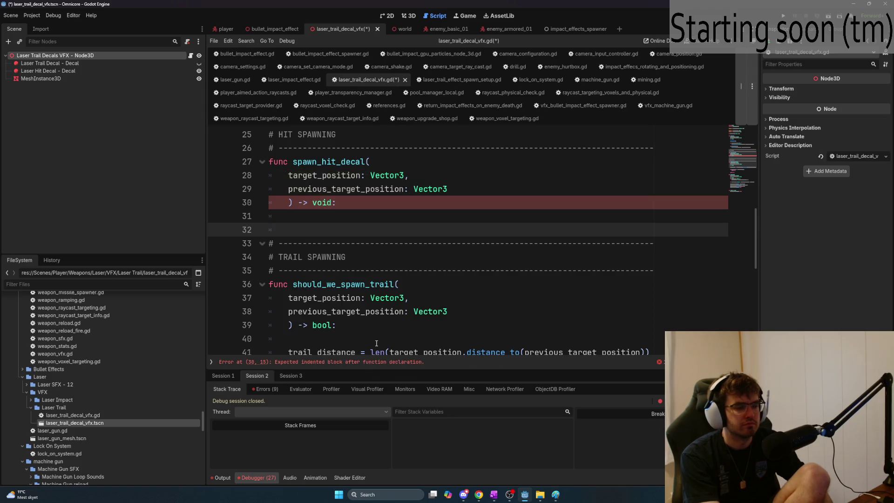
{"action": "type", "text": "hit"}
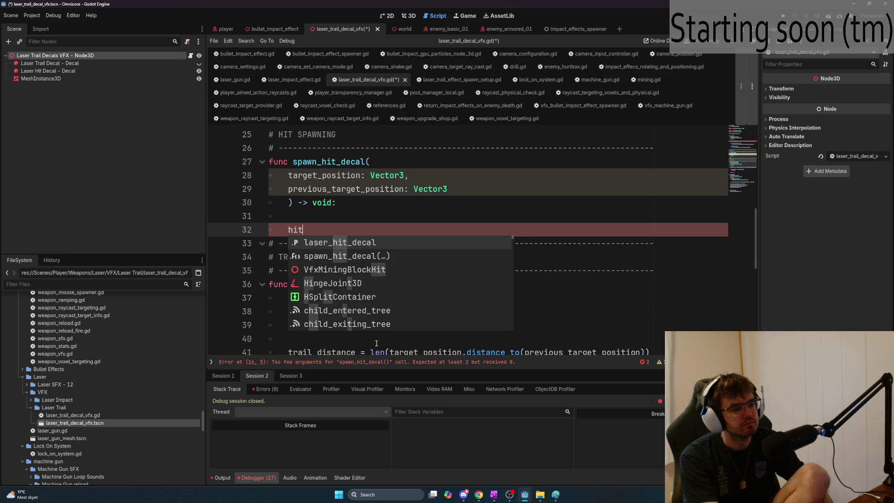
{"action": "key", "text": "Return"}
{"action": "type", "text": ".global_op"}
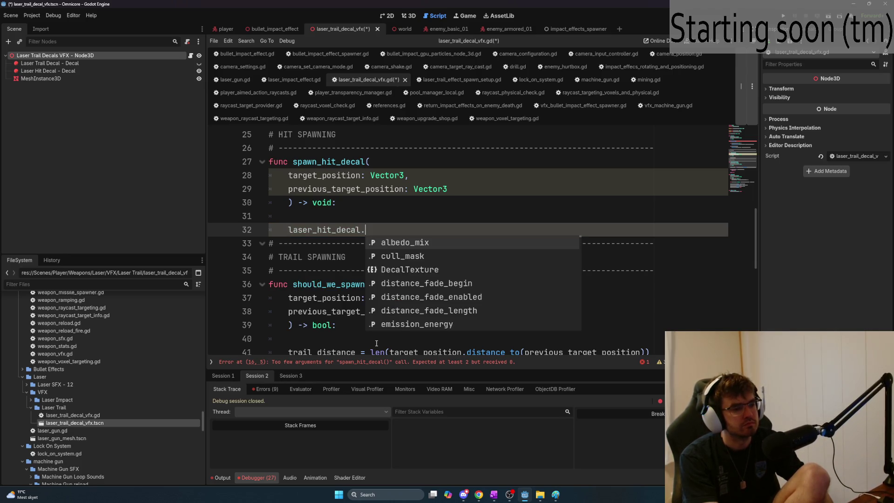
{"action": "key", "text": "BackSpace"}
{"action": "key", "text": "BackSpace"}
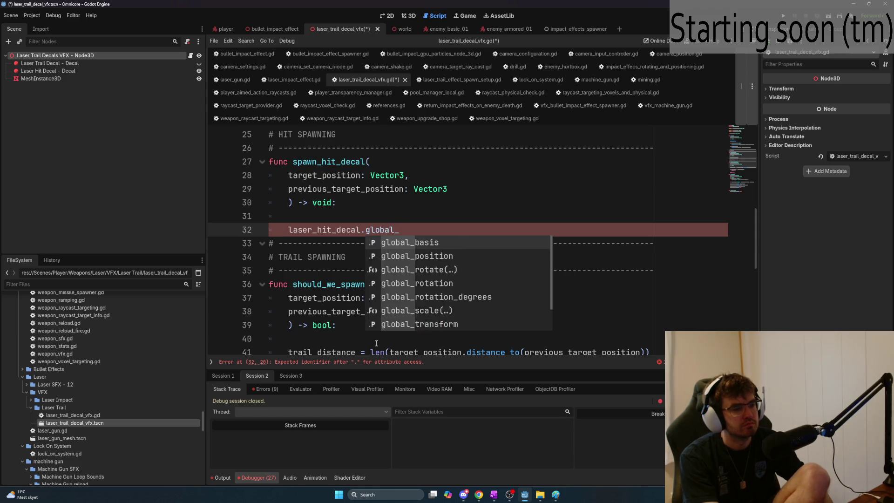
{"action": "type", "text": "pos"}
{"action": "key", "text": "Return"}
{"action": "type", "text": "= "}
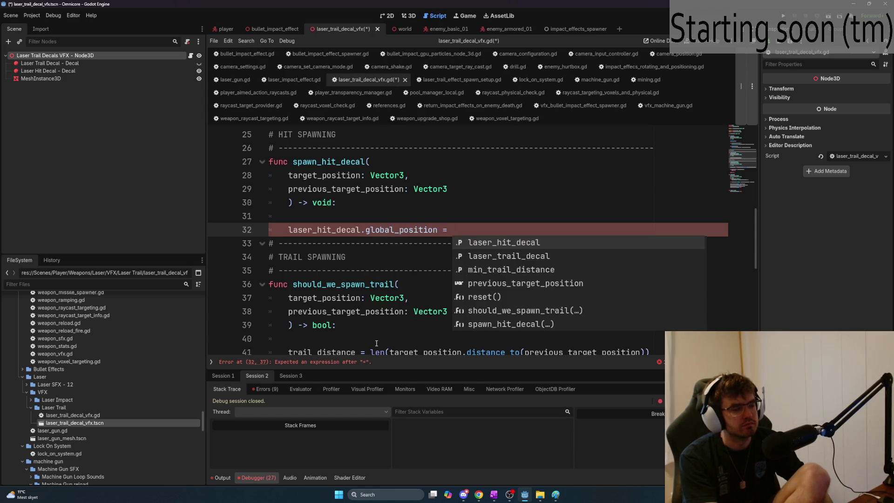
{"action": "type", "text": "target_position"}
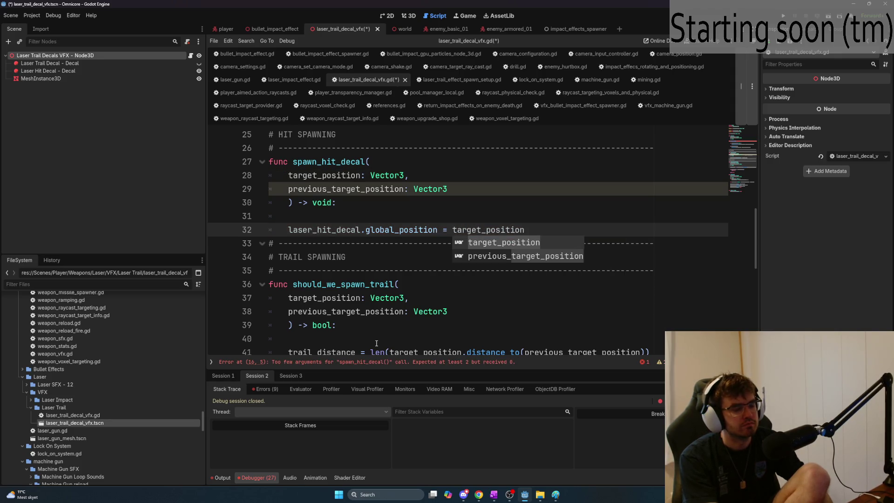
{"action": "key", "text": "ctrl+s"}
- Delete the previous_target_position parameter from spawn_hit_decal
{"action": "left_click_drag", "start_coordinate": [454, 188], "coordinate": [277, 180]}
{"action": "triple_click", "coordinate": [381, 189]}
{"action": "key", "text": "BackSpace"}
{"action": "key", "text": "BackSpace"}
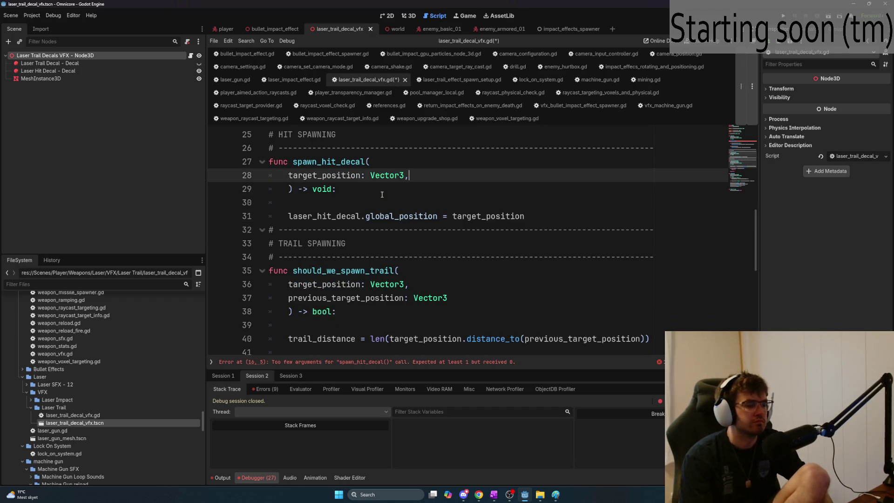
- Rename the spawn_hit_decal() call in _on_spawn to setup_hit_decal()
{"action": "scroll", "coordinate": [423, 217], "scroll_direction": "up", "scroll_amount": 3}
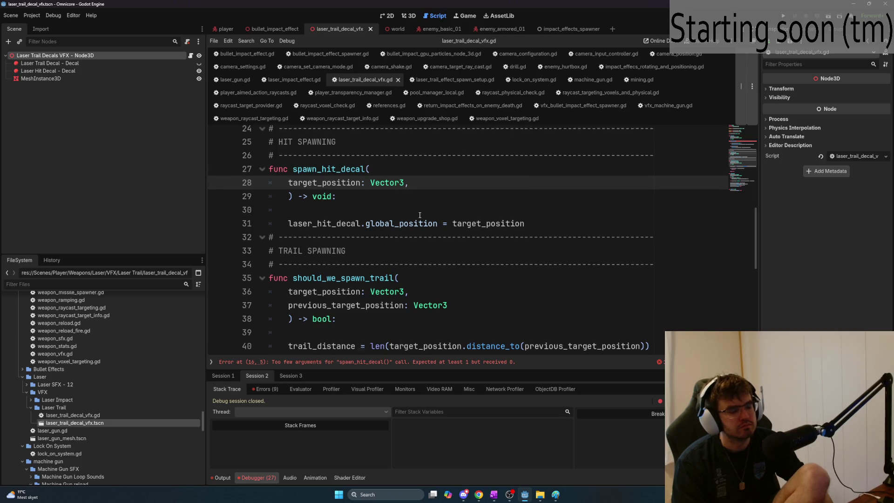
{"action": "scroll", "coordinate": [419, 216], "scroll_direction": "up", "scroll_amount": 2}
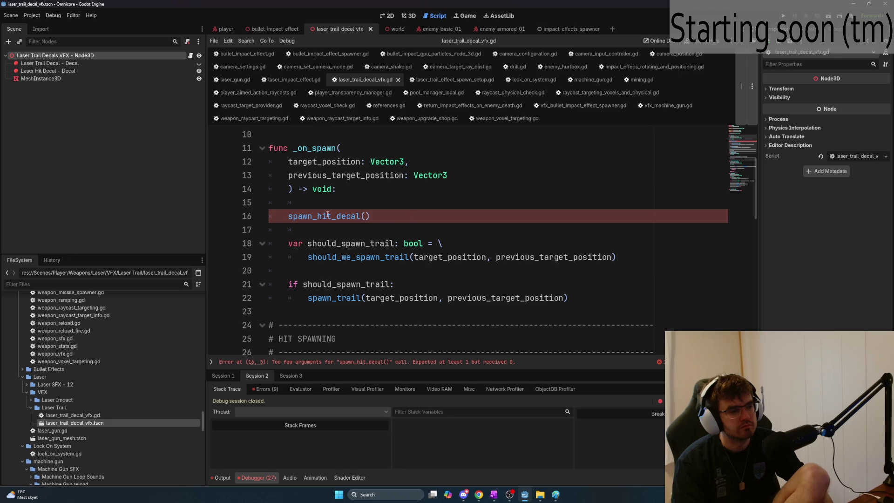
{"action": "left_click_drag", "start_coordinate": [289, 216], "coordinate": [312, 216]}
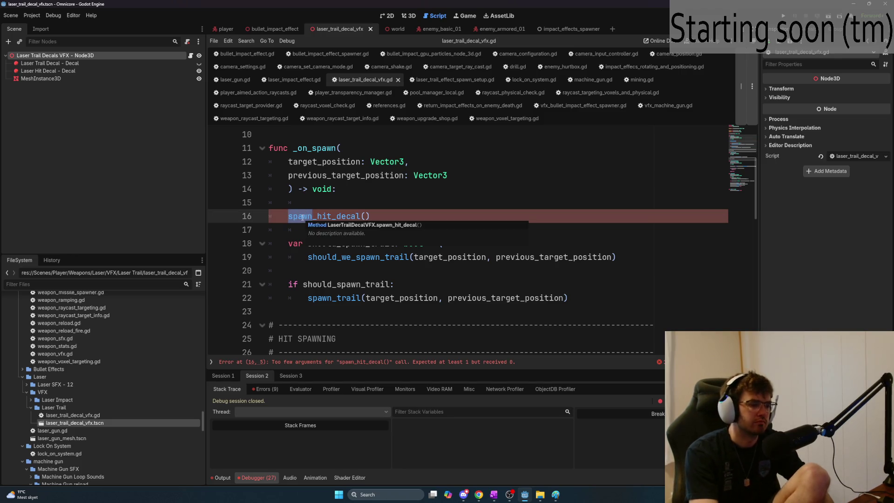
{"action": "type", "text": "setup"}
{"action": "key", "text": "Escape"}
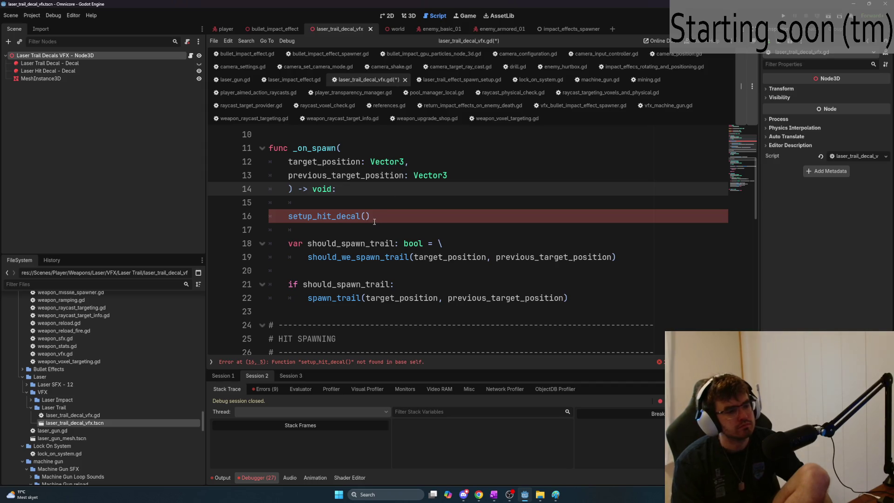
{"action": "left_click", "coordinate": [375, 220]}
{"action": "key", "text": "shift+Home"}
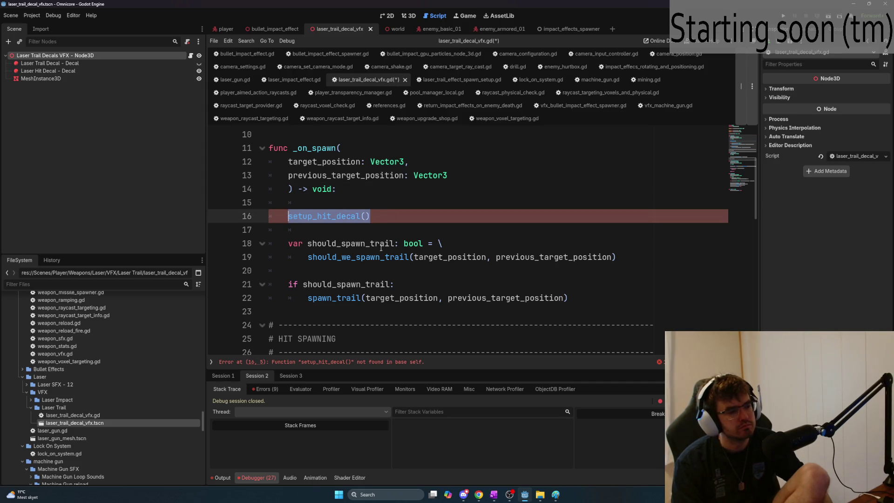
- Join the function signature with target_position onto a single line
{"action": "scroll", "coordinate": [418, 262], "scroll_direction": "down", "scroll_amount": 3}
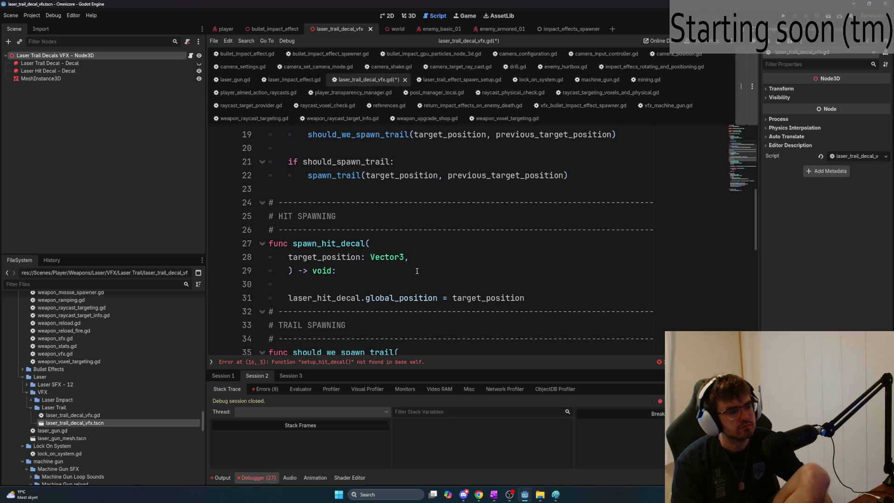
{"action": "left_click", "coordinate": [285, 258]}
{"action": "key", "text": "BackSpace"}
{"action": "key", "text": "BackSpace"}
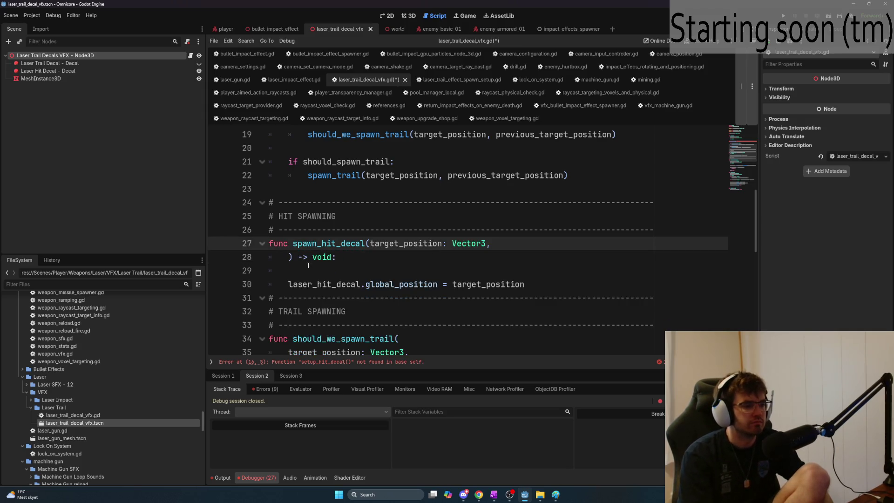
{"action": "left_click", "coordinate": [290, 257]}
{"action": "key", "text": "BackSpace"}
{"action": "key", "text": "BackSpace"}
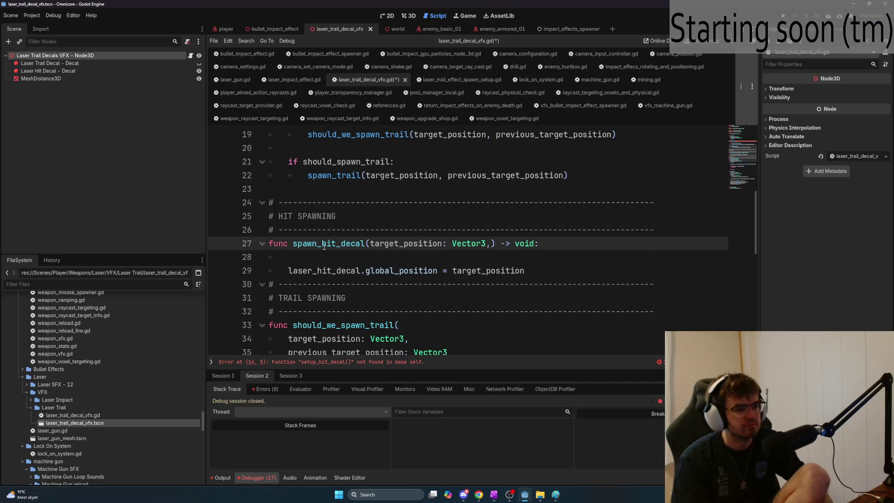
- Rename the function definition from spawn_hit_decal to setup_hit_decal
{"action": "left_click_drag", "start_coordinate": [308, 244], "coordinate": [298, 245]}
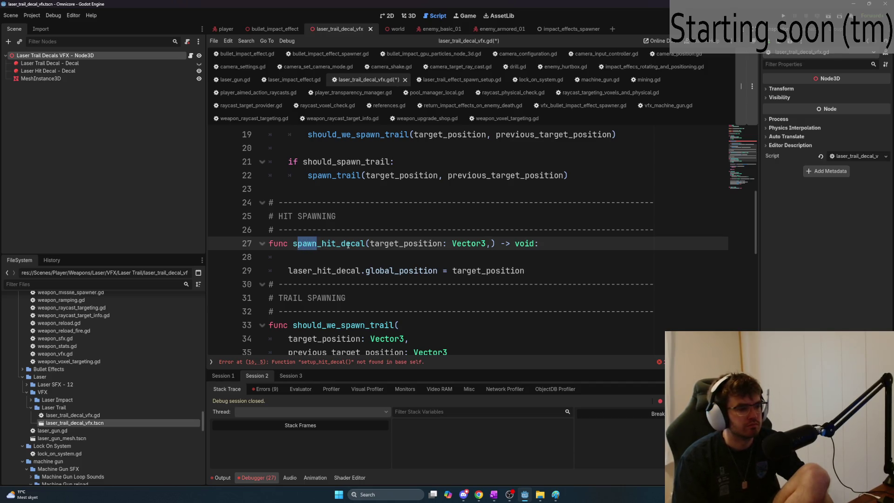
{"action": "type", "text": "setup"}
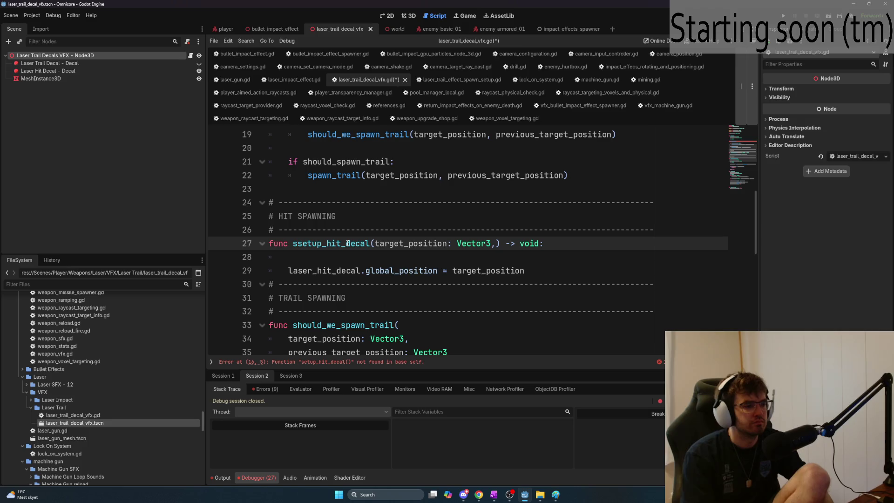
{"action": "key", "text": "BackSpace"}
{"action": "key", "text": "BackSpace"}
{"action": "key", "text": "BackSpace"}
{"action": "type", "text": "setup"}
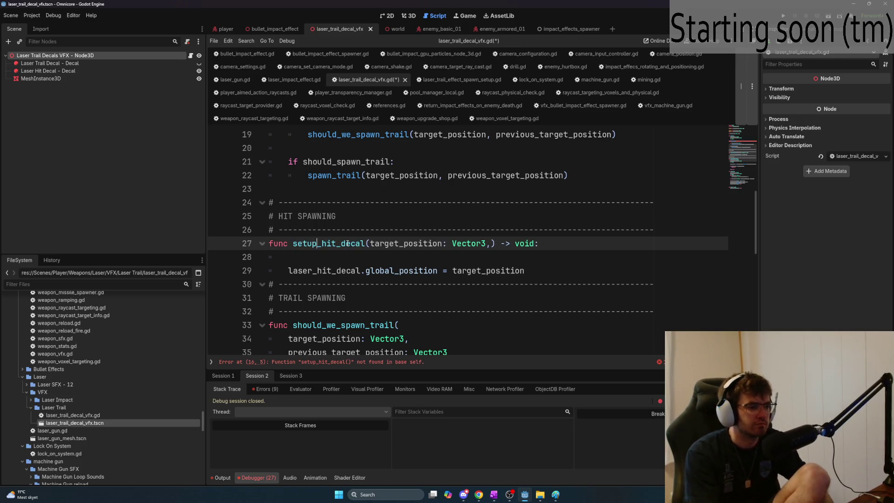
{"action": "double_click", "coordinate": [305, 243]}
{"action": "scroll", "coordinate": [319, 188], "scroll_direction": "down", "scroll_amount": 4}
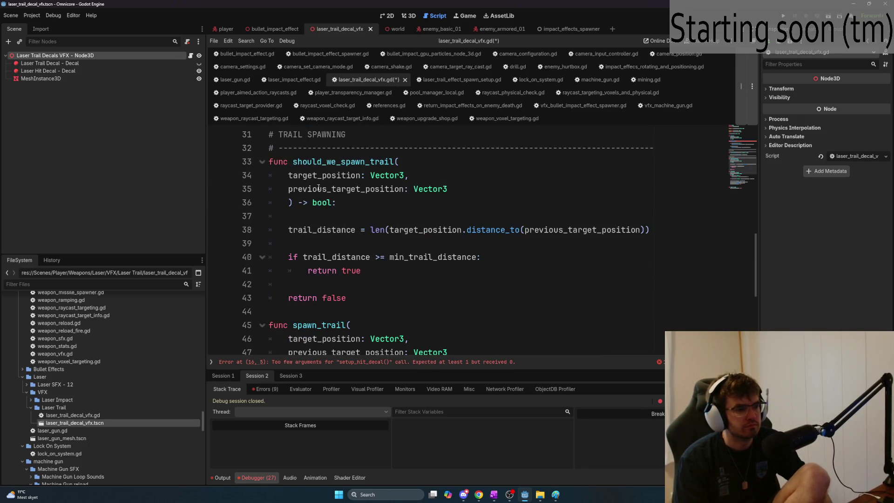
- Rename the trail function definition and its call in _on_spawn to setup_trail_decal
{"action": "scroll", "coordinate": [318, 188], "scroll_direction": "down", "scroll_amount": 2}
{"action": "double_click", "coordinate": [320, 244]}
{"action": "type", "text": "setup"}
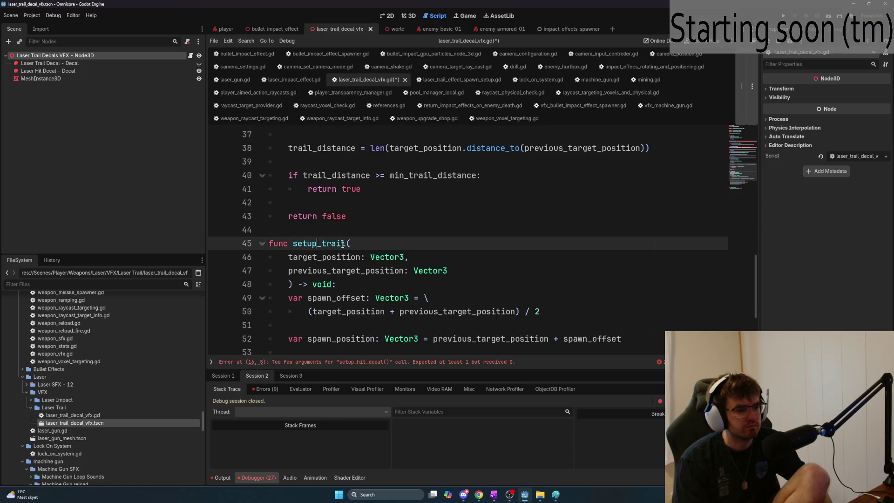
{"action": "type", "text": "_hit_decal"}
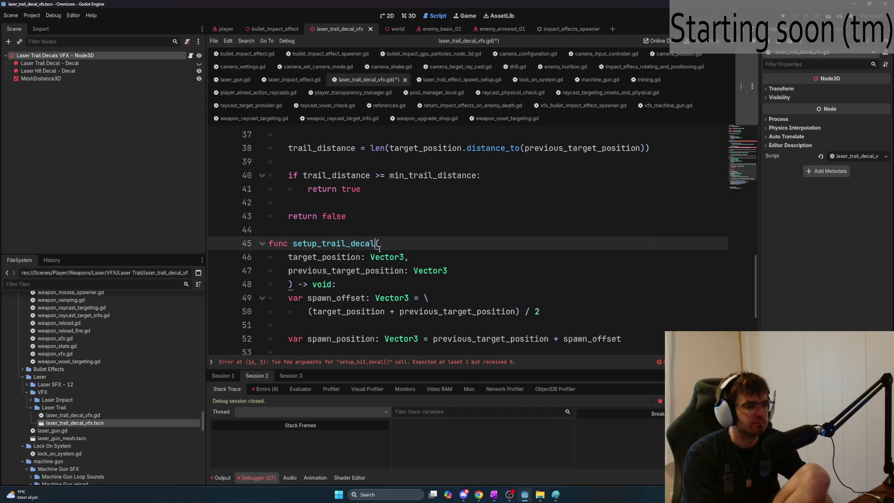
{"action": "scroll", "coordinate": [380, 249], "scroll_direction": "up", "scroll_amount": 4}
{"action": "scroll", "coordinate": [380, 249], "scroll_direction": "up", "scroll_amount": 1}
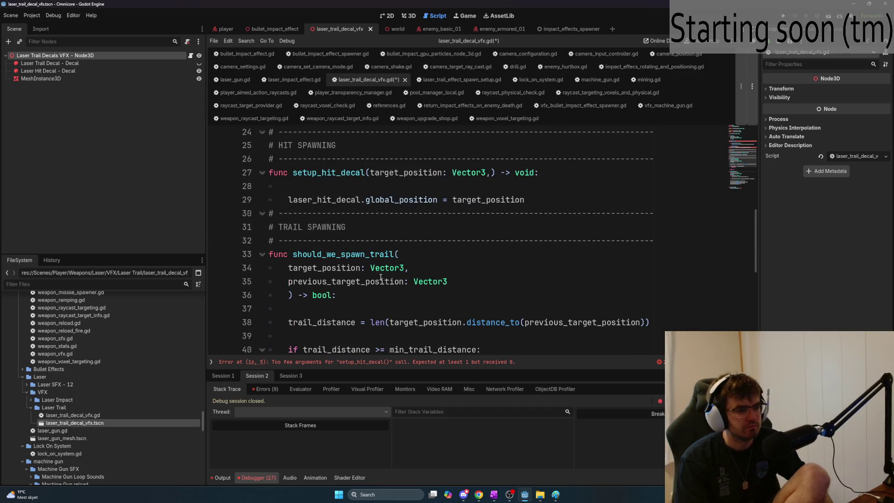
{"action": "scroll", "coordinate": [380, 277], "scroll_direction": "up", "scroll_amount": 4}
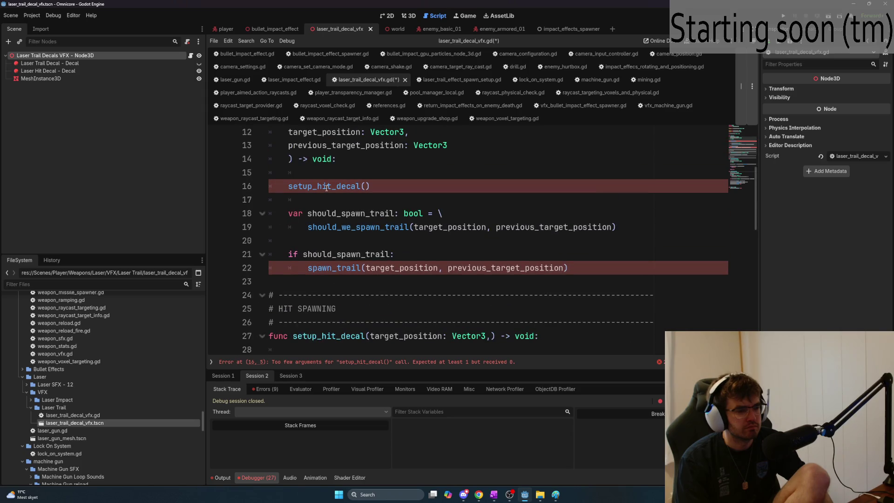
{"action": "left_click_drag", "start_coordinate": [339, 267], "coordinate": [307, 268]}
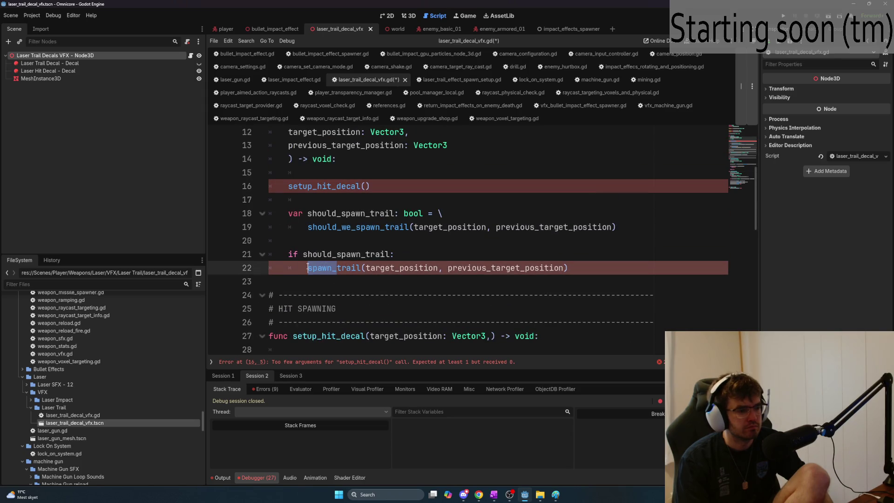
{"action": "type", "text": "setup_"}
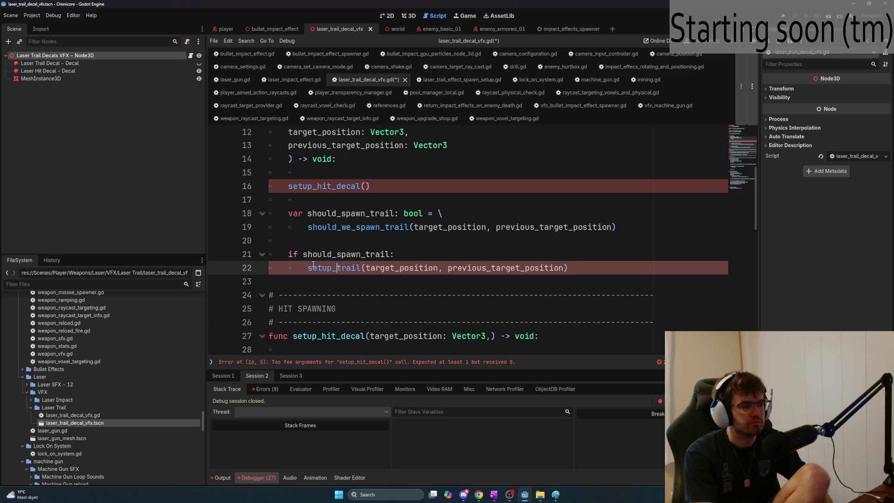
{"action": "key", "text": "ctrl+Right"}
{"action": "type", "text": "d"}
{"action": "key", "text": "BackSpace"}
{"action": "type", "text": "_"}
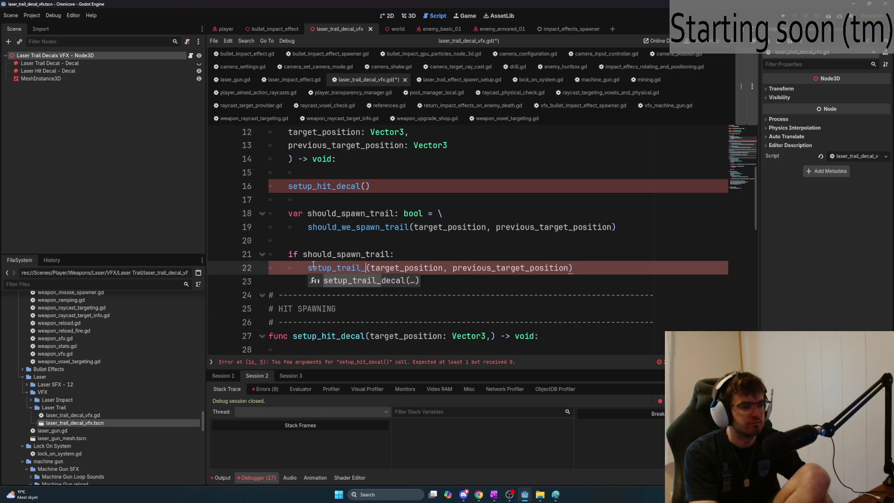
{"action": "key", "text": "Return"}
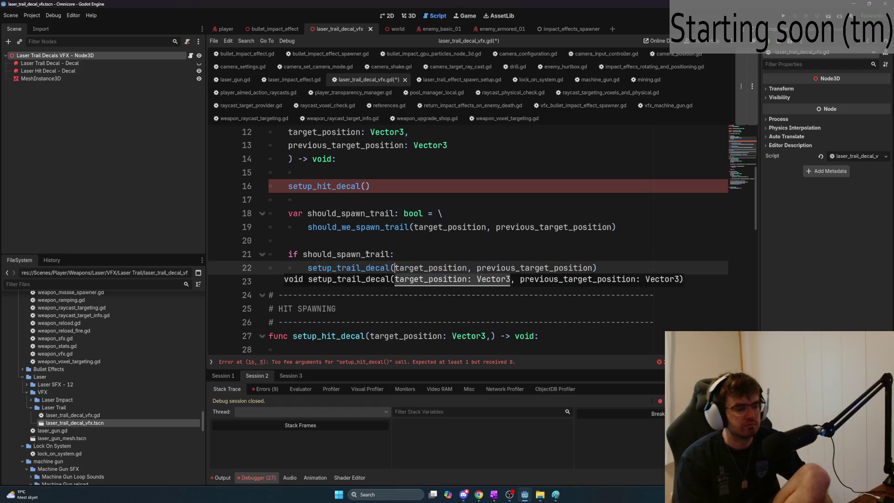
- Pass target_position as the argument of the setup_hit_decal call on line 16
{"action": "scroll", "coordinate": [370, 191], "scroll_direction": "down", "scroll_amount": 1}
{"action": "scroll", "coordinate": [370, 191], "scroll_direction": "up", "scroll_amount": 1}
{"action": "double_click", "coordinate": [358, 186]}
{"action": "left_click", "coordinate": [366, 187]}
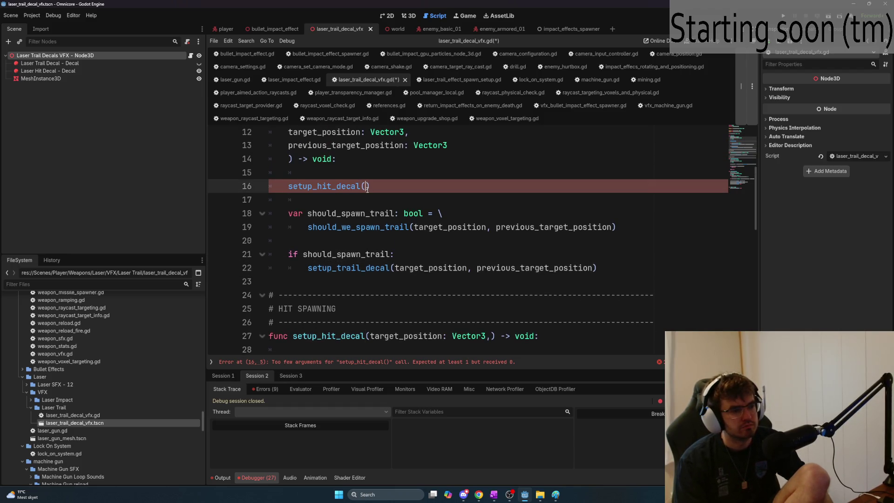
{"action": "double_click", "coordinate": [332, 135]}
{"action": "key", "text": "ctrl+c"}
{"action": "left_click", "coordinate": [366, 186]}
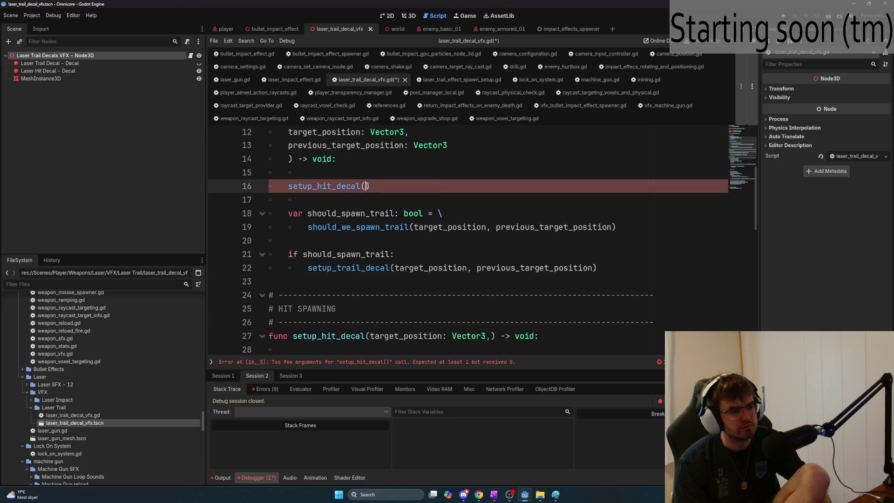
{"action": "key", "text": "ctrl+v"}
- Remove the blank line in setup_hit_decal and add laser_hit_decal.create_tween() below the position assignment
{"action": "scroll", "coordinate": [468, 217], "scroll_direction": "down", "scroll_amount": 3}
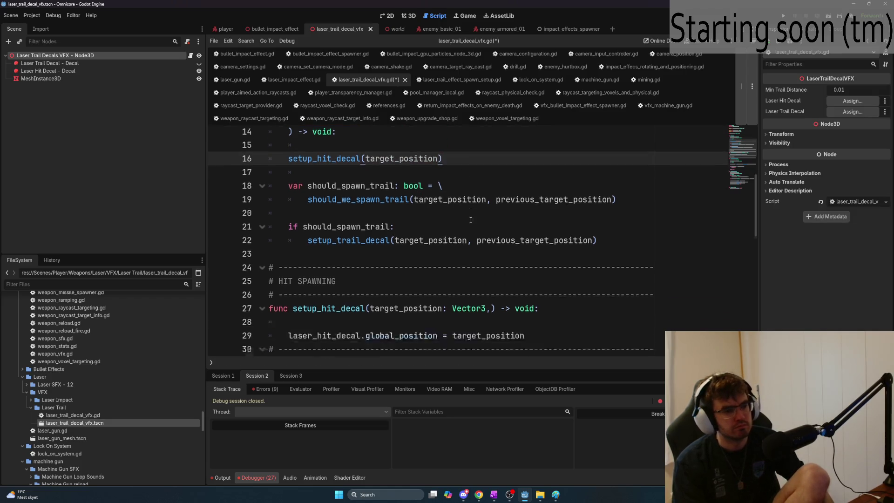
{"action": "left_click", "coordinate": [558, 247]}
{"action": "key", "text": "Up"}
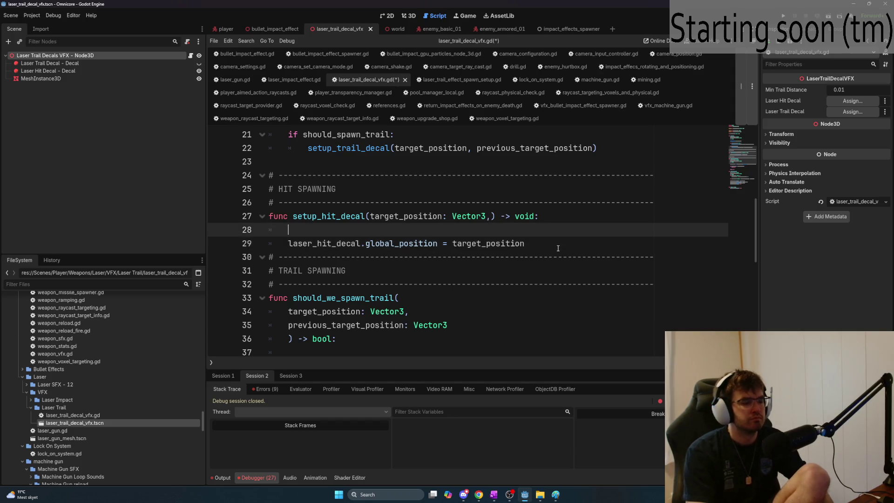
{"action": "key", "text": "ctrl+shift+k"}
{"action": "key", "text": "End"}
{"action": "key", "text": "Return"}
{"action": "key", "text": "Return"}
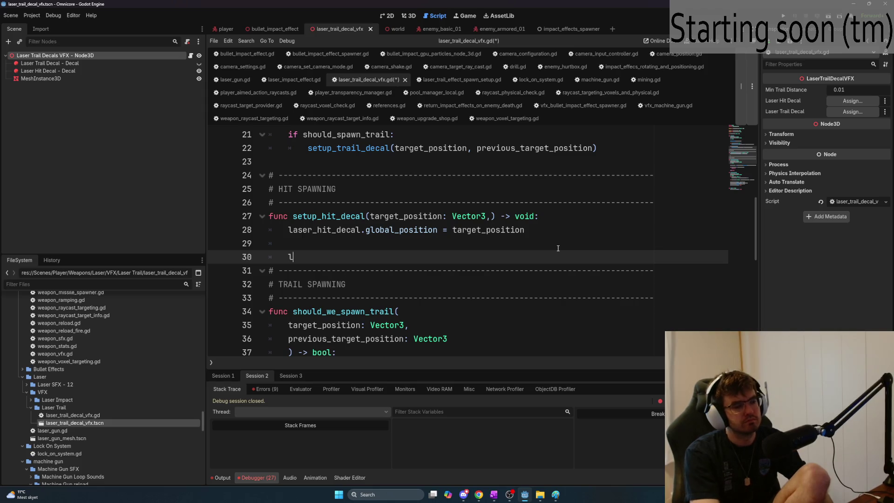
{"action": "type", "text": "laser_hit_decal."}
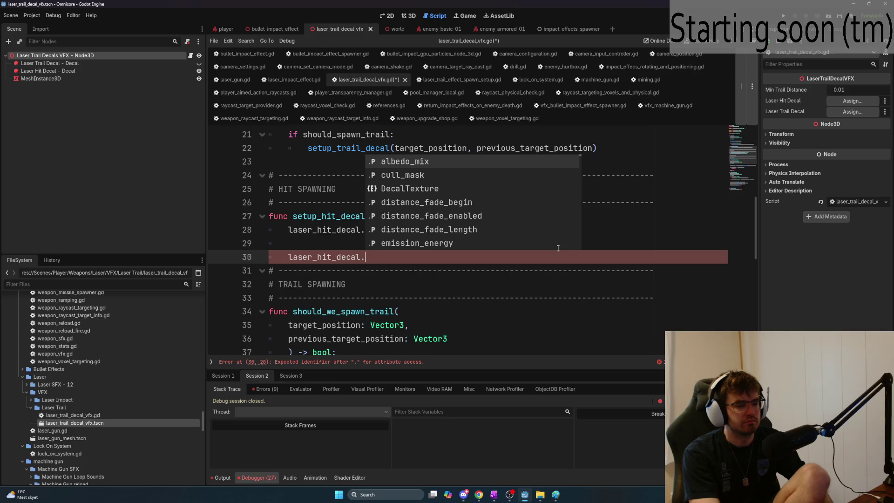
{"action": "type", "text": "create"}
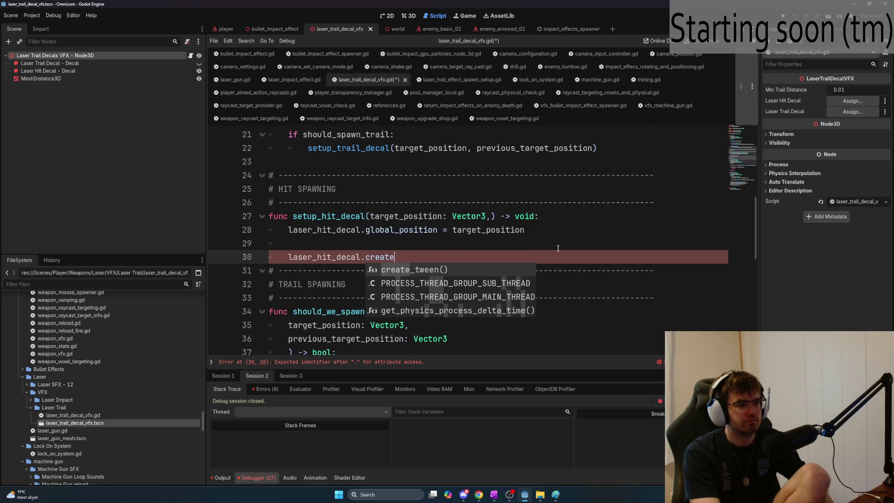
{"action": "key", "text": "Return"}
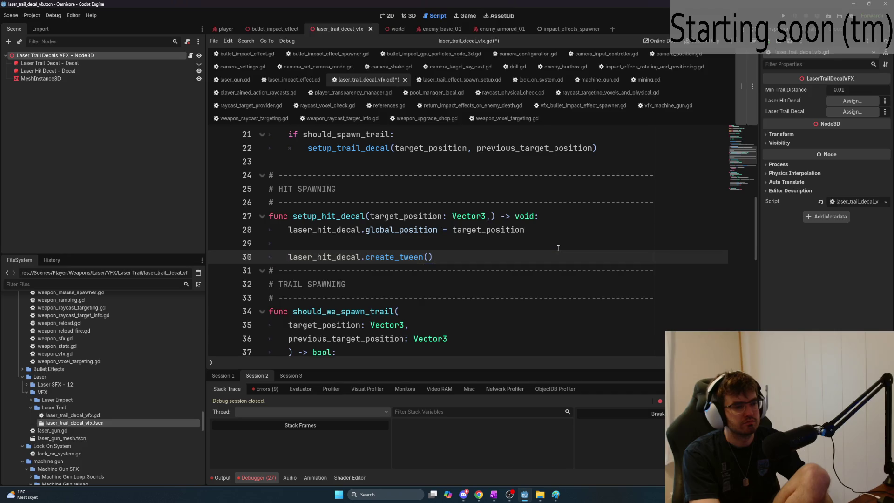
- Store it as var color_tween: Color = laser_hit_decal.create_tween()
{"action": "key", "text": "Home"}
{"action": "type", "text": "var "}
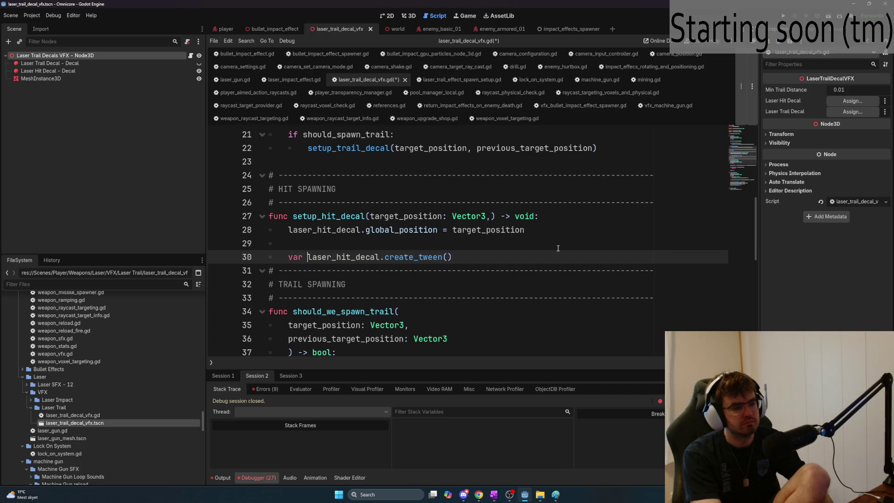
{"action": "type", "text": "laser_"}
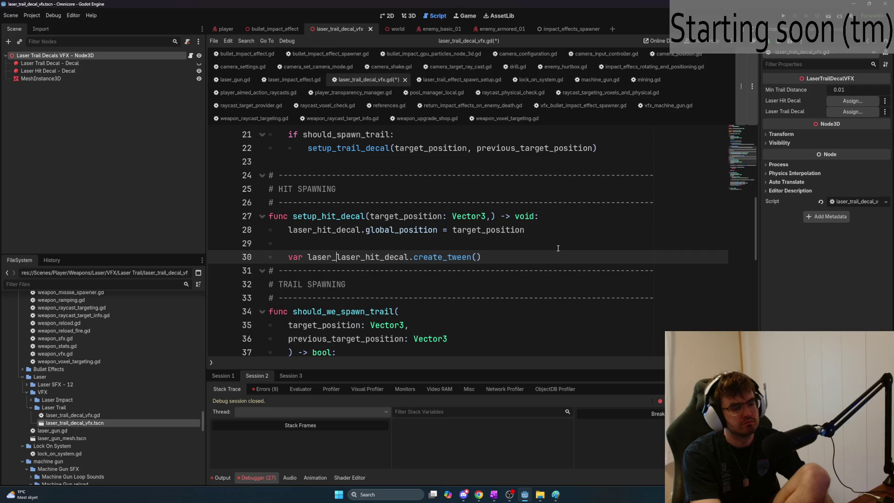
{"action": "key", "text": "BackSpace"}
{"action": "key", "text": "BackSpace"}
{"action": "key", "text": "BackSpace"}
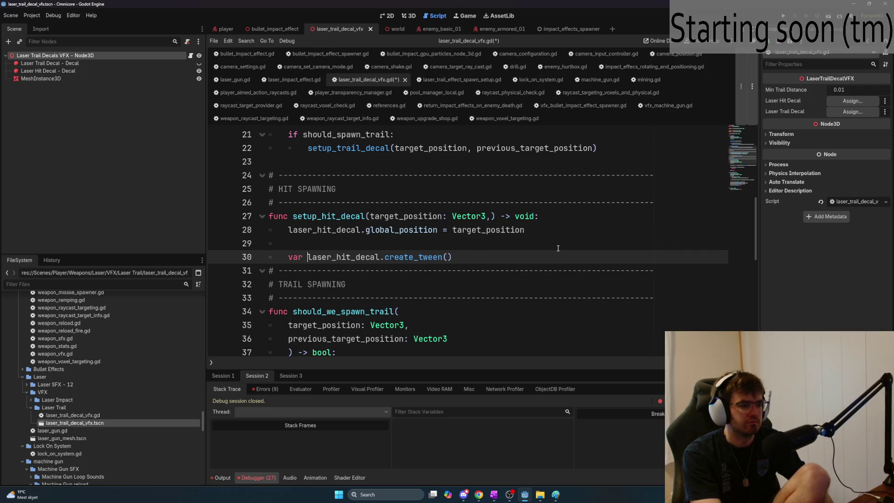
{"action": "type", "text": "hit_decal"}
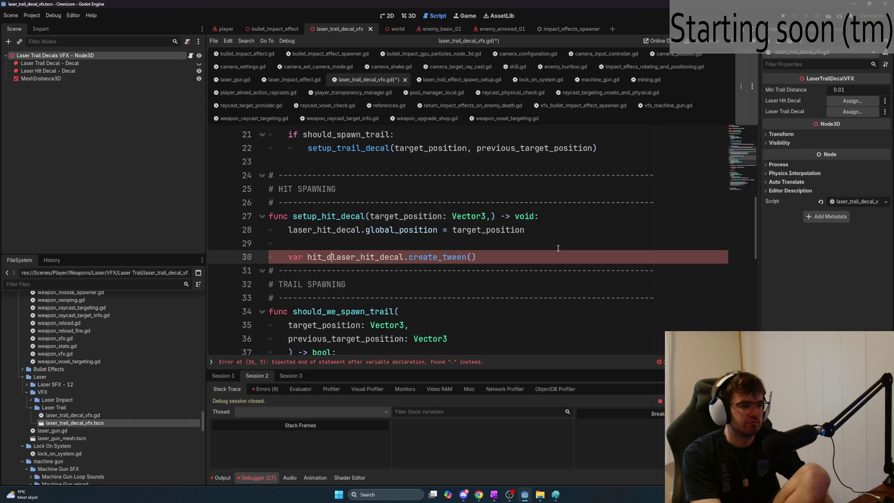
{"action": "type", "text": "."}
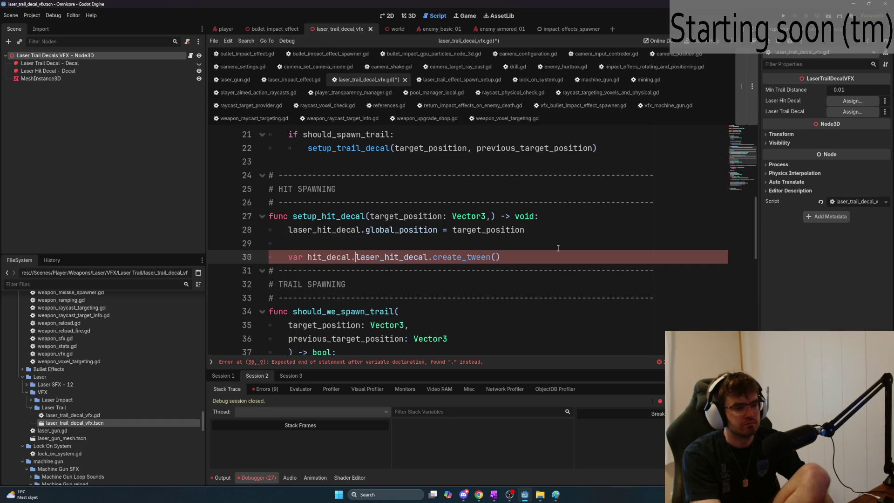
{"action": "key", "text": "BackSpace"}
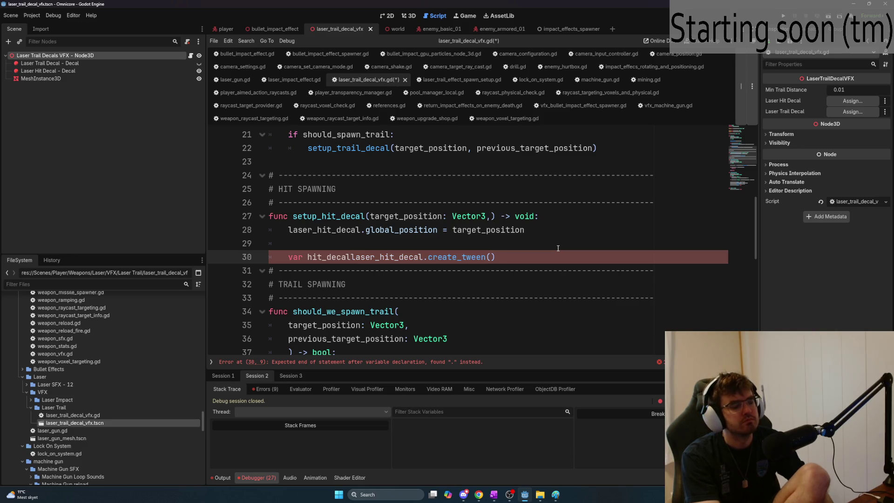
{"action": "key", "text": "BackSpace"}
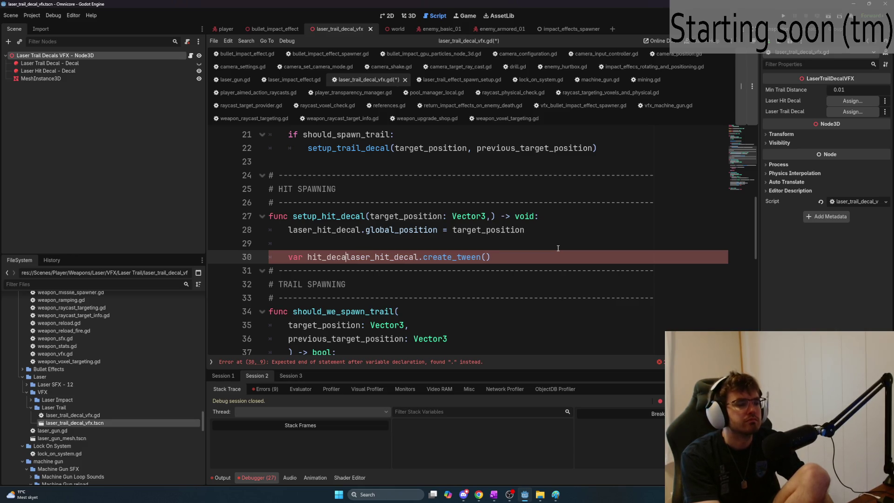
{"action": "key", "text": "BackSpace"}
{"action": "key", "text": "BackSpace"}
{"action": "key", "text": "BackSpace"}
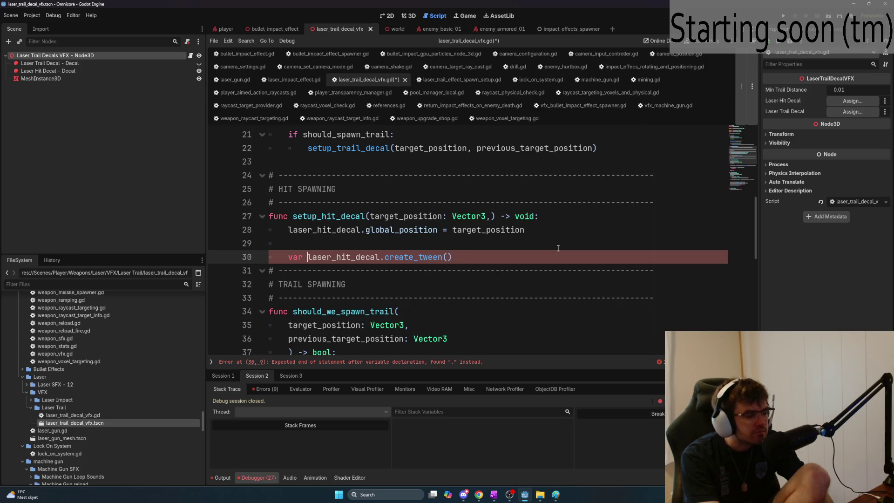
{"action": "type", "text": "c"}
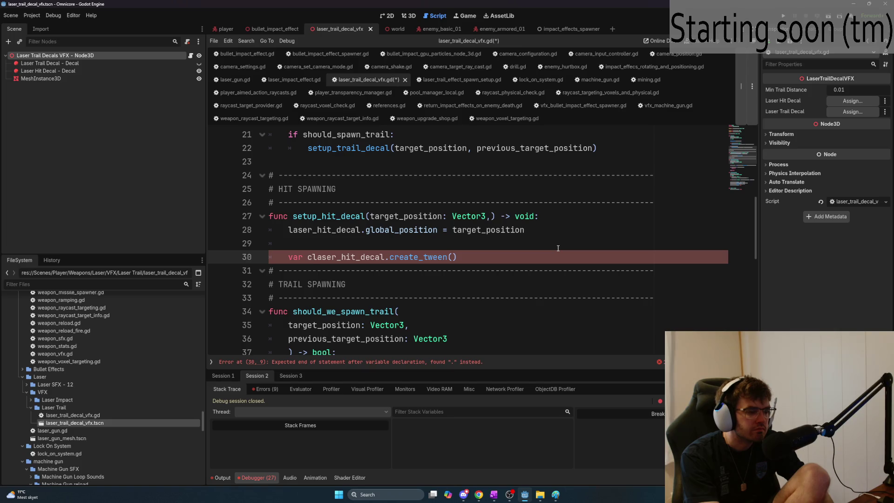
{"action": "type", "text": "olor_te"}
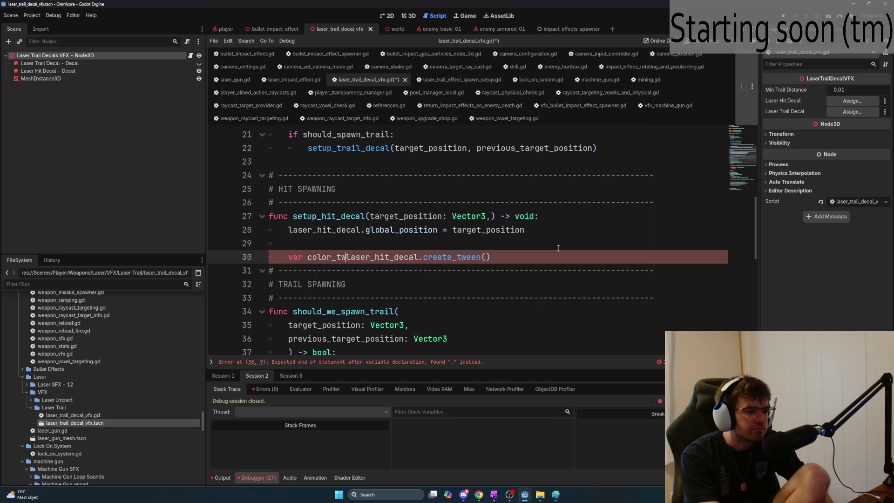
{"action": "type", "text": "een: "}
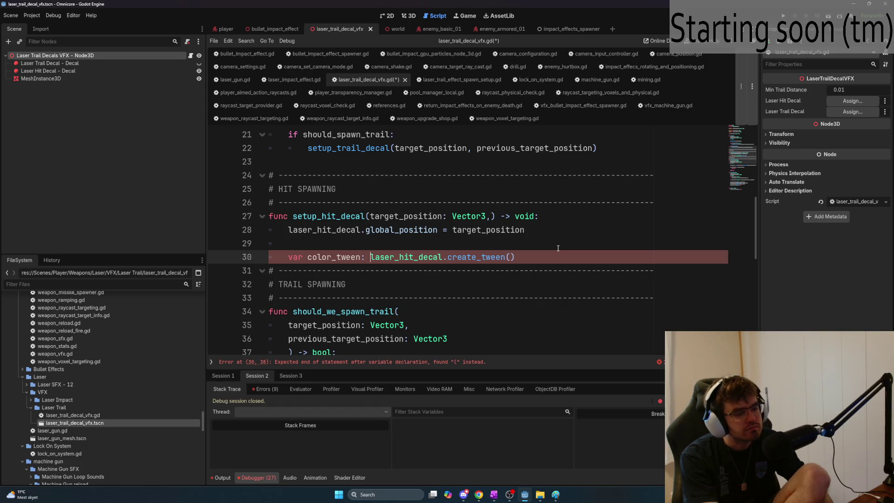
{"action": "type", "text": "Color ="}
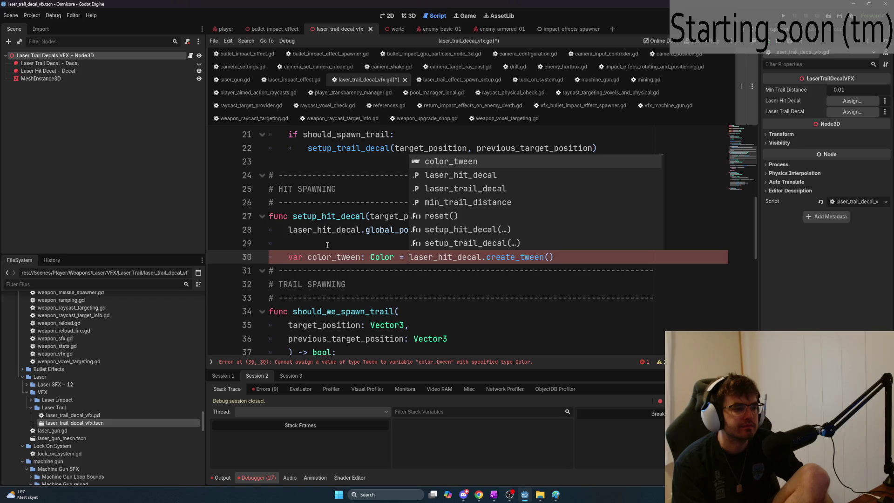
{"action": "left_click", "coordinate": [343, 256]}
- Rename the variable to inside_color_tween and start var outside_color_tween: Tween below it
{"action": "type", "text": "inside_"}
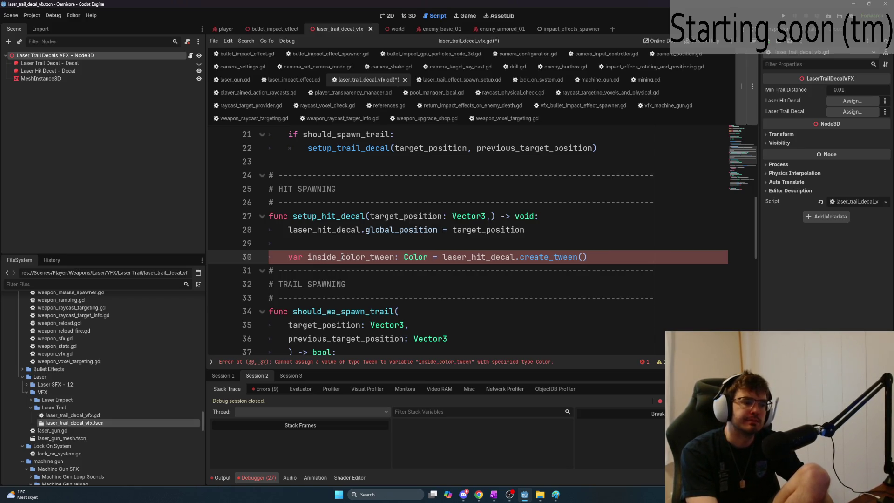
{"action": "key", "text": "End"}
{"action": "key", "text": "Return"}
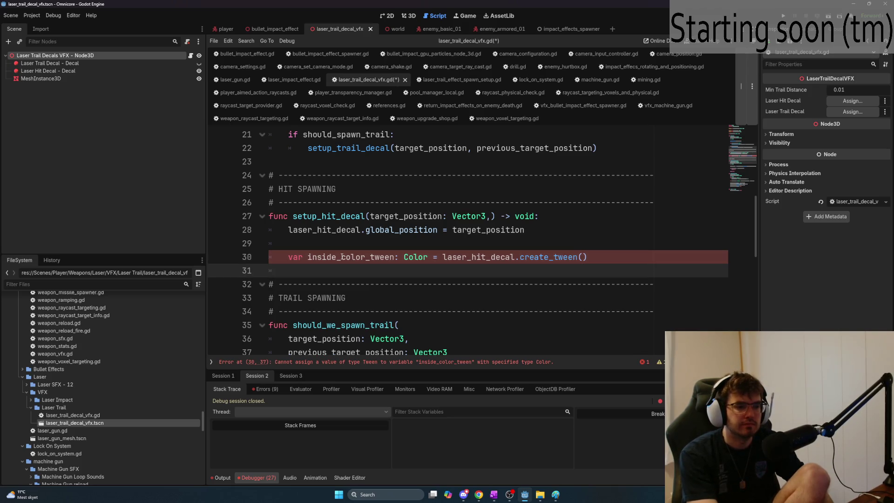
{"action": "type", "text": "var outsi"}
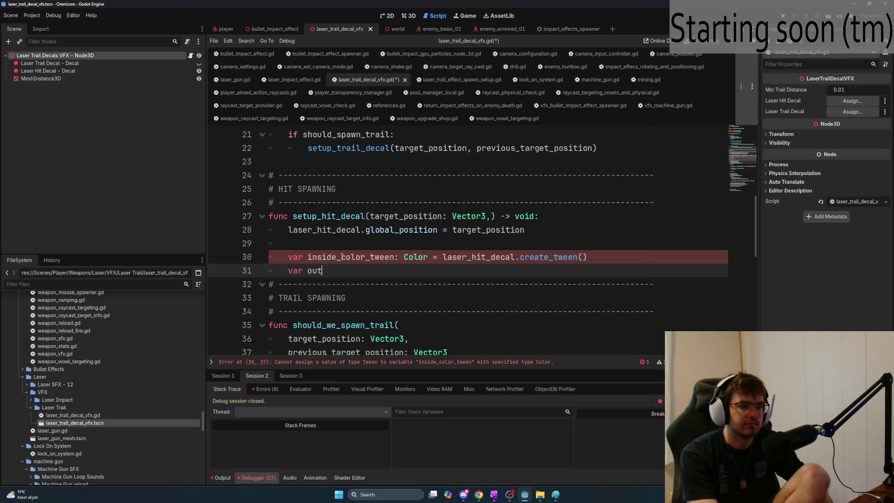
{"action": "type", "text": "de_color_tween: "}
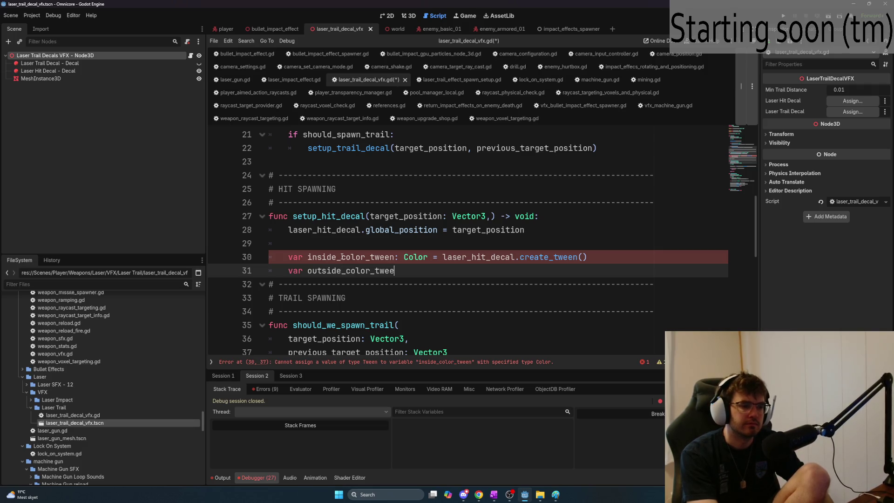
{"action": "type", "text": "Color ="}
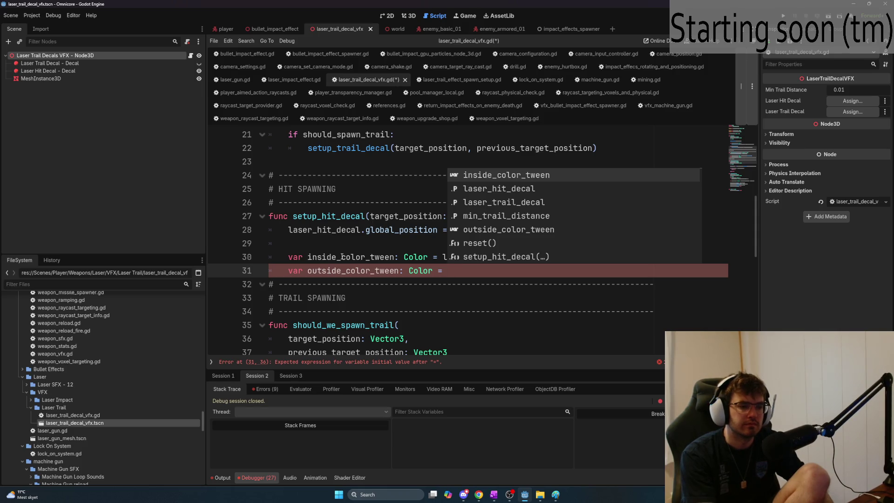
{"action": "key", "text": "Left"}
{"action": "key", "text": "Left"}
{"action": "key", "text": "Left"}
{"action": "key", "text": "BackSpace"}
{"action": "key", "text": "BackSpace"}
{"action": "key", "text": "BackSpace"}
{"action": "type", "text": "T"}
{"action": "key", "text": "BackSpace"}
{"action": "key", "text": "BackSpace"}
{"action": "type", "text": "Tween"}
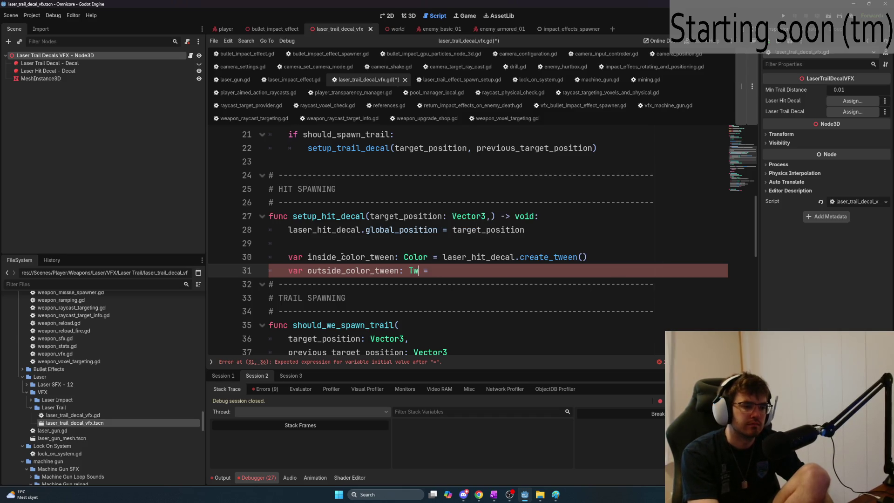
- Change inside_color_tween's type on line 30 from Color to Tween
{"action": "key", "text": "Escape"}
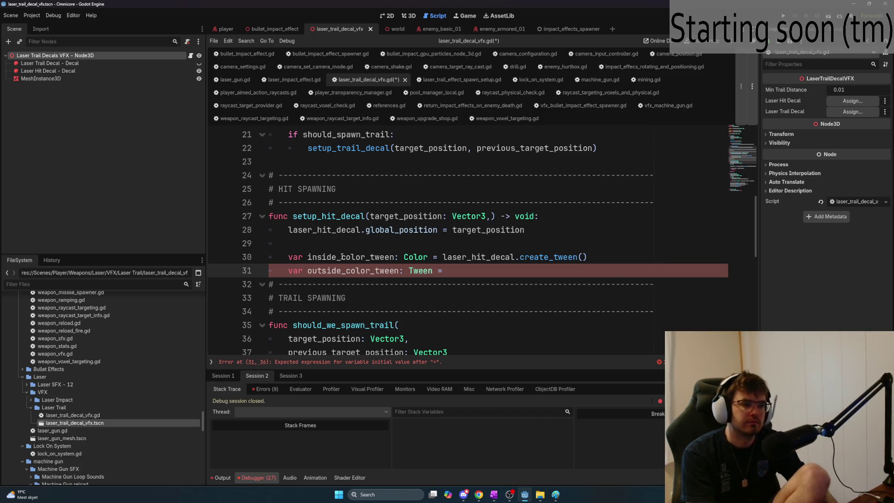
{"action": "key", "text": "Up"}
{"action": "key", "text": "Left"}
{"action": "key", "text": "BackSpace"}
{"action": "key", "text": "BackSpace"}
{"action": "key", "text": "BackSpace"}
{"action": "key", "text": "BackSpace"}
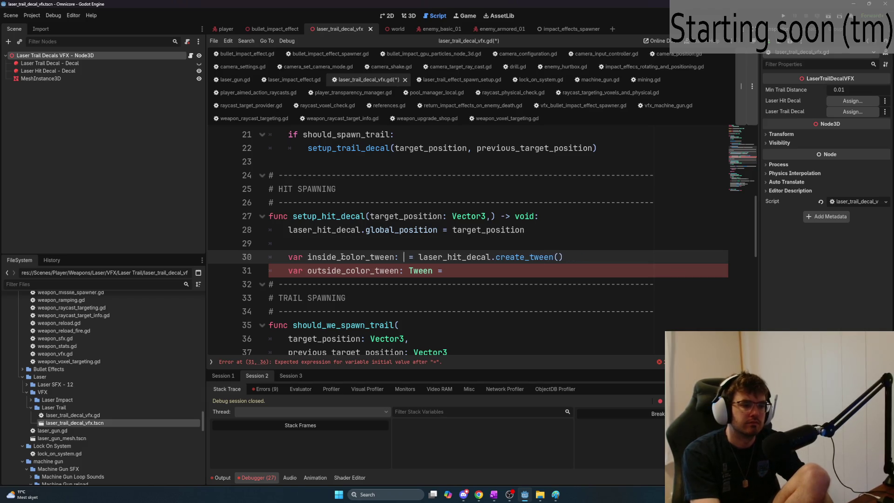
{"action": "type", "text": "Tween"}
{"action": "key", "text": "Escape"}
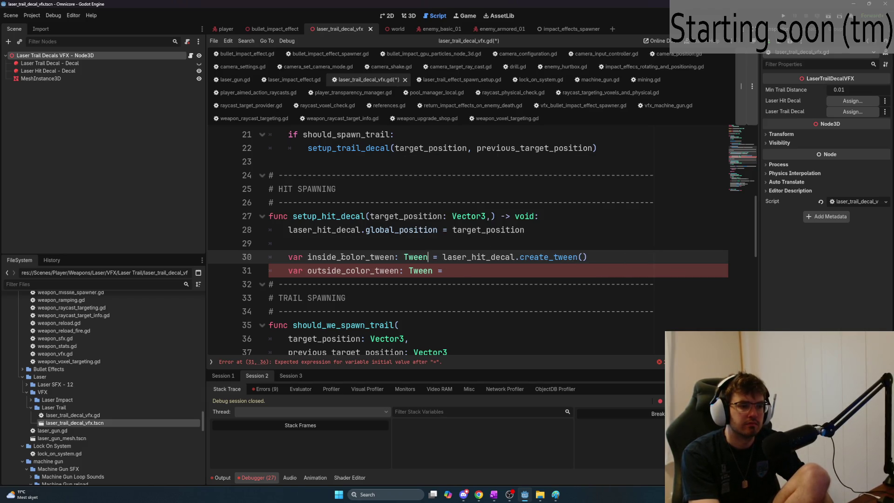
- Assign laser_hit_decal.create_tween() to outside_color_tween and begin a third var line
{"action": "key", "text": "Down"}
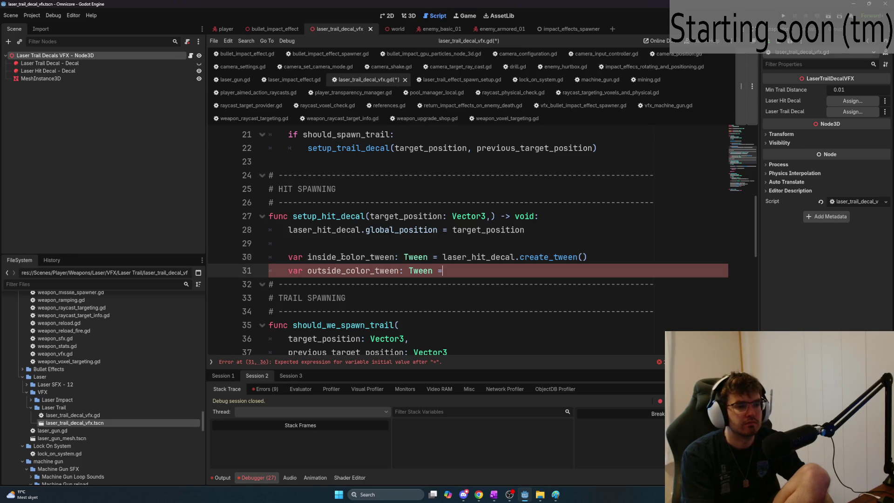
{"action": "type", "text": "laser_hit_de"}
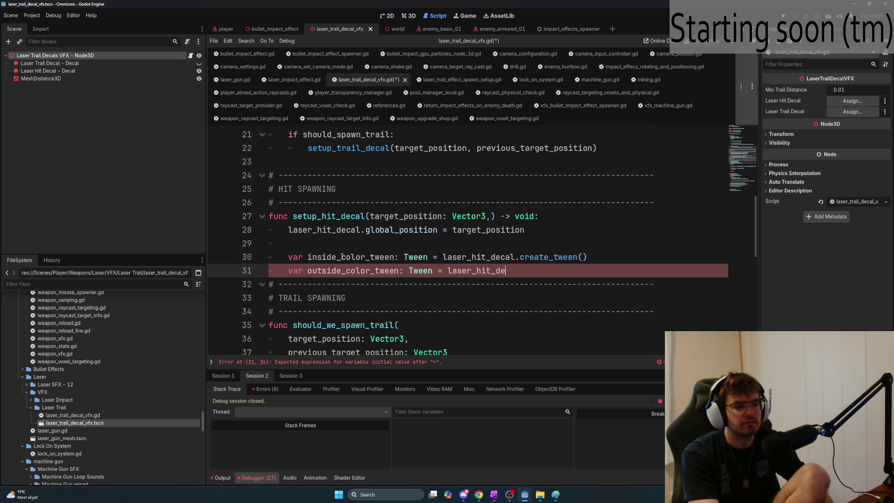
{"action": "type", "text": "cal.create"}
{"action": "key", "text": "Return"}
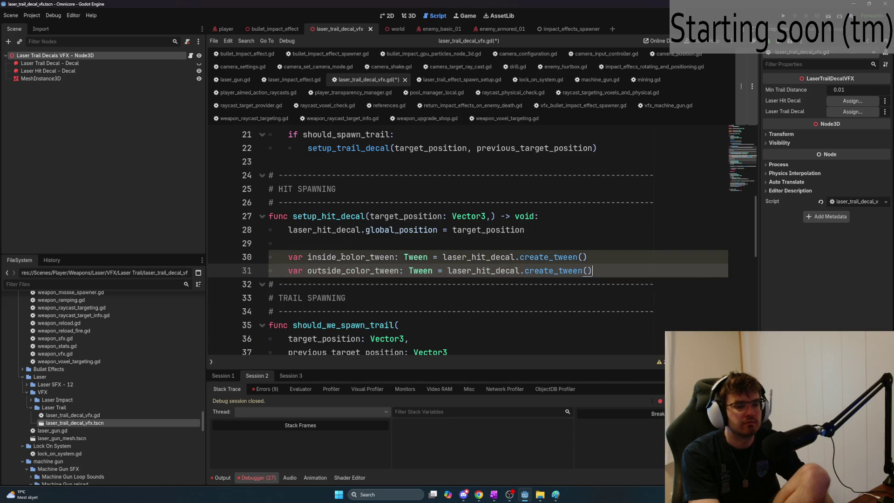
{"action": "key", "text": "Return"}
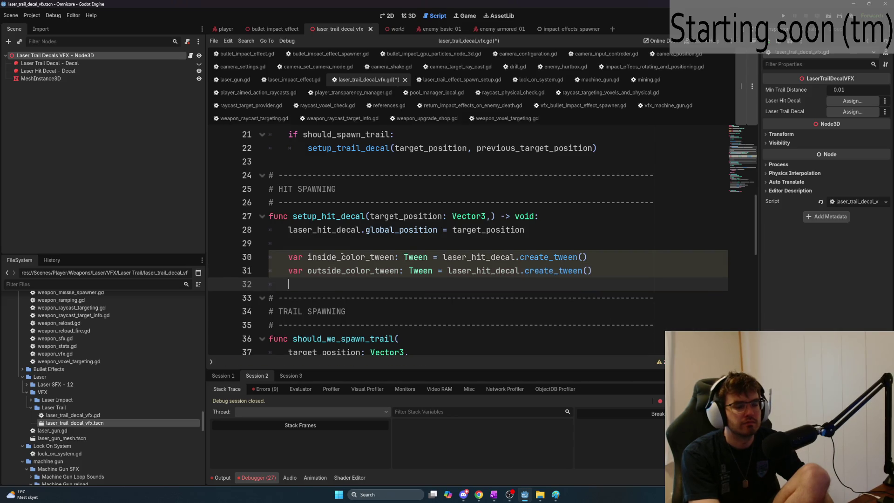
{"action": "type", "text": "var"}
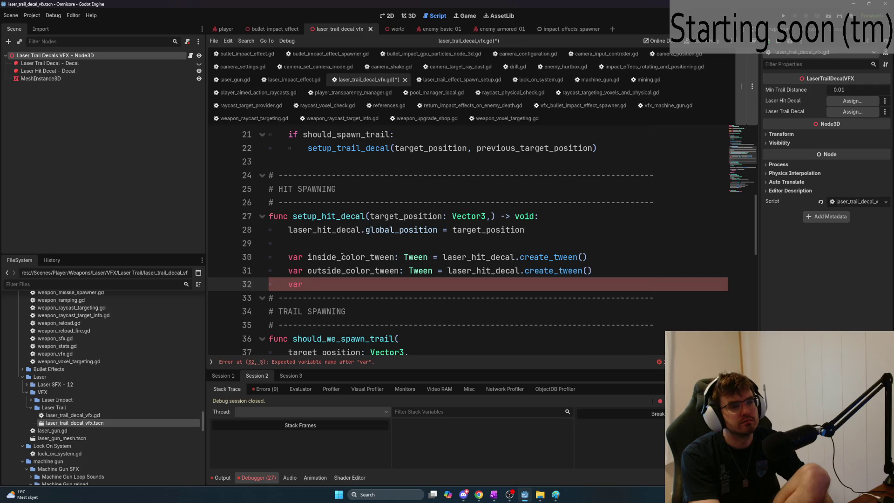
- Complete var emission_tween: Tween = laser_hit_decal.create_tween() and move to the blank line above the tweens
{"action": "type", "text": "mission_"}
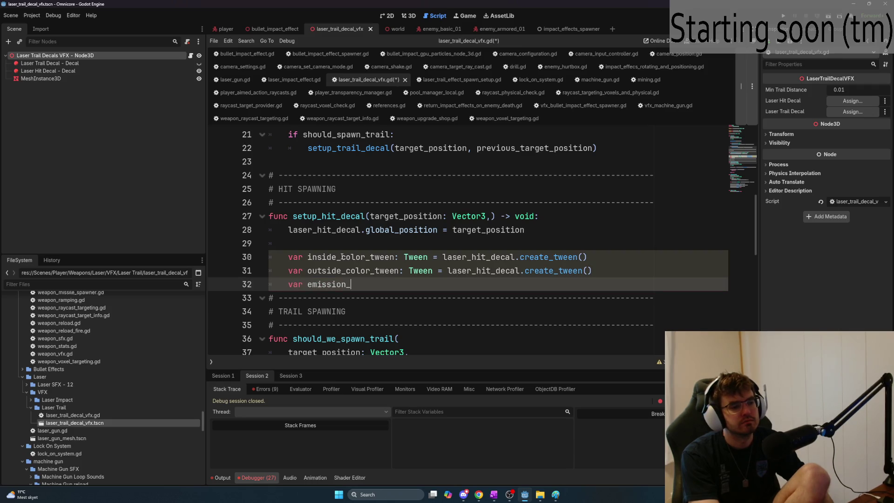
{"action": "type", "text": "tween: Tween = "}
{"action": "type", "text": "laser_hit_decal"}
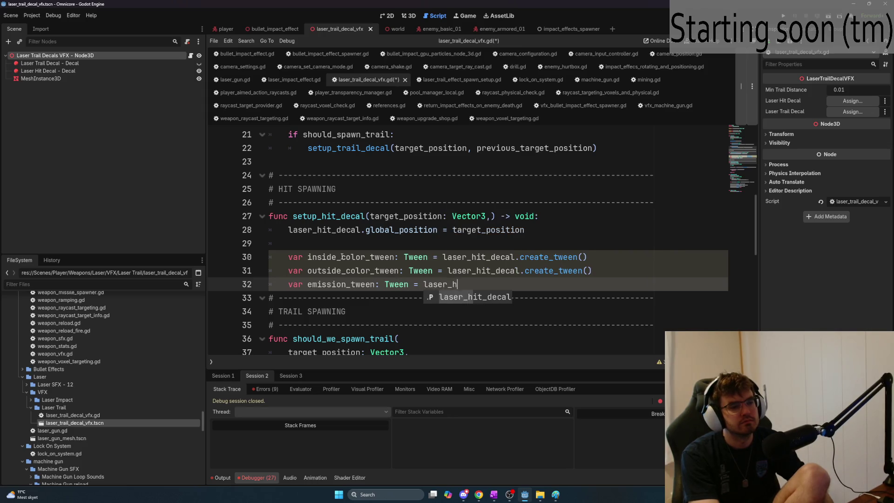
{"action": "type", "text": ".create"}
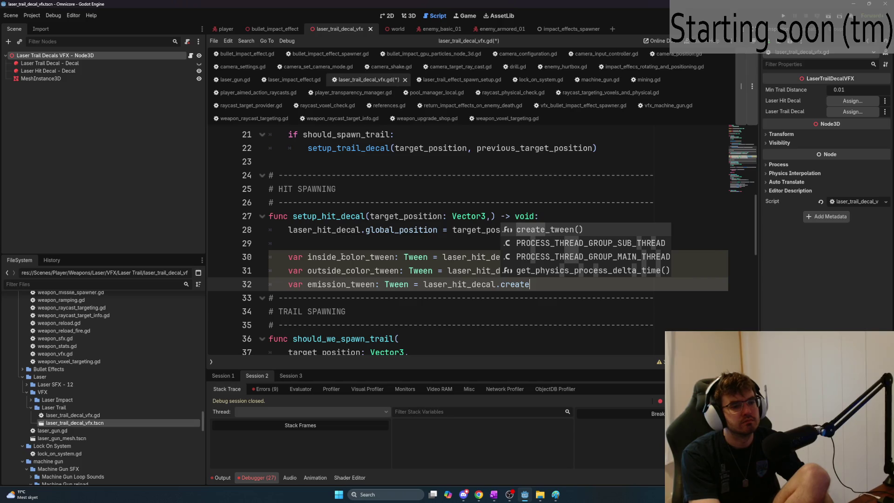
{"action": "key", "text": "Return"}
{"action": "key", "text": "Return"}
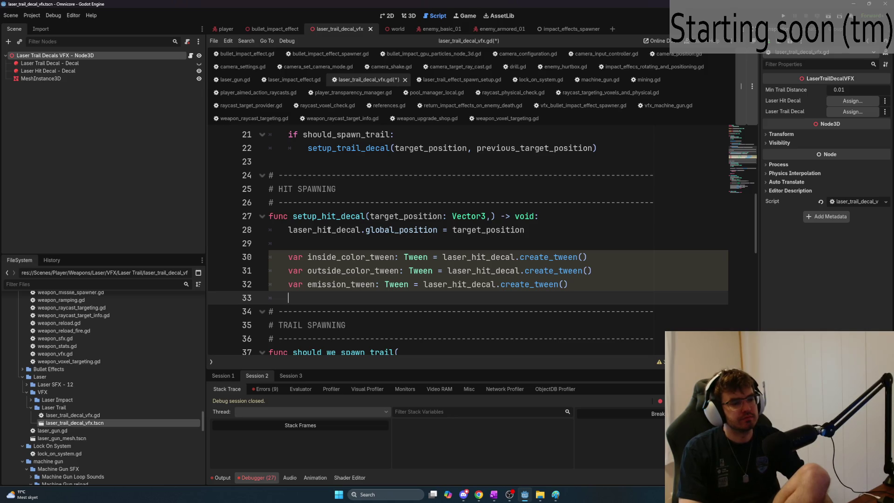
{"action": "left_click", "coordinate": [346, 242]}
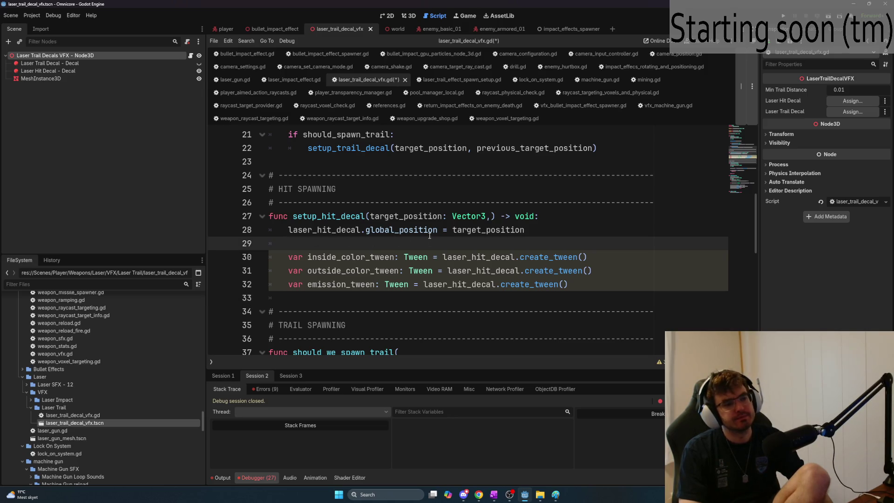
- Add a func setup_tween(decal: Decal) -> void: header above the three tween declarations
{"action": "key", "text": "Return"}
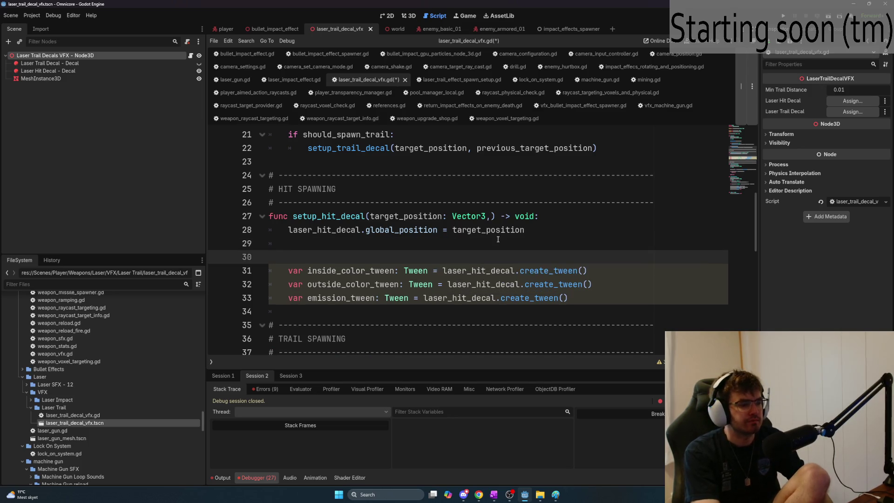
{"action": "type", "text": "func setup_t"}
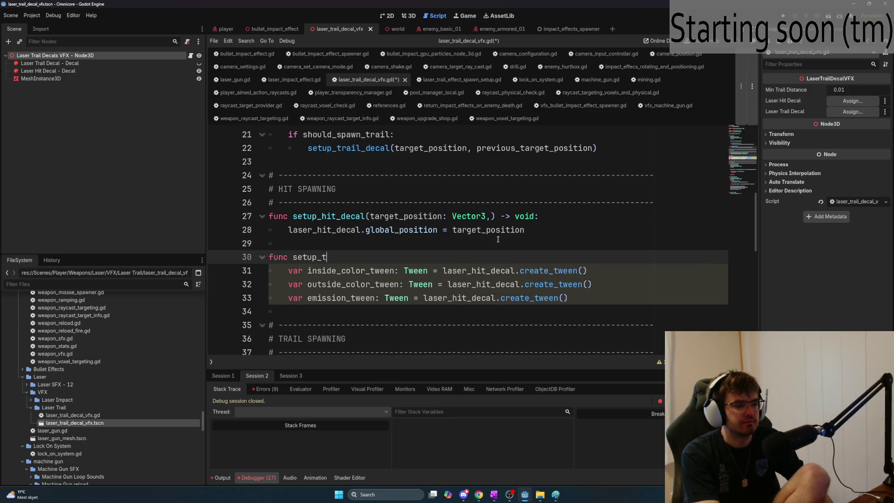
{"action": "type", "text": "ween"}
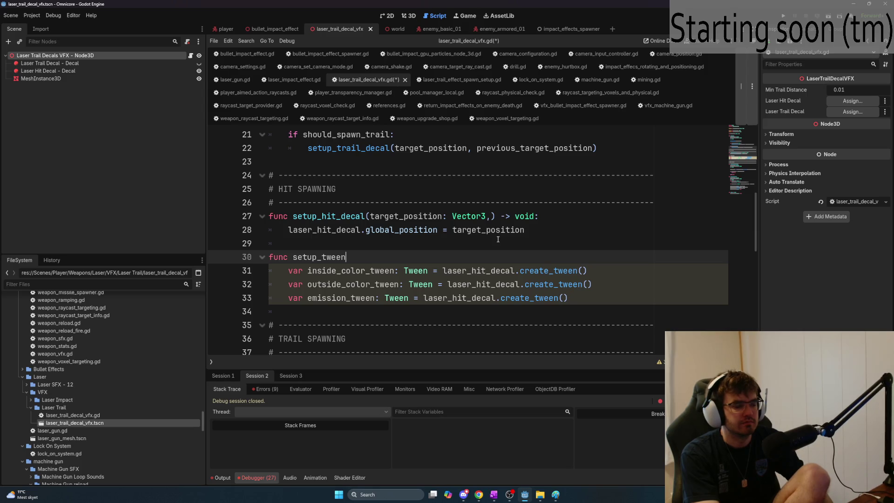
{"action": "type", "text": ":"}
{"action": "key", "text": "BackSpace"}
{"action": "key", "text": "BackSpace"}
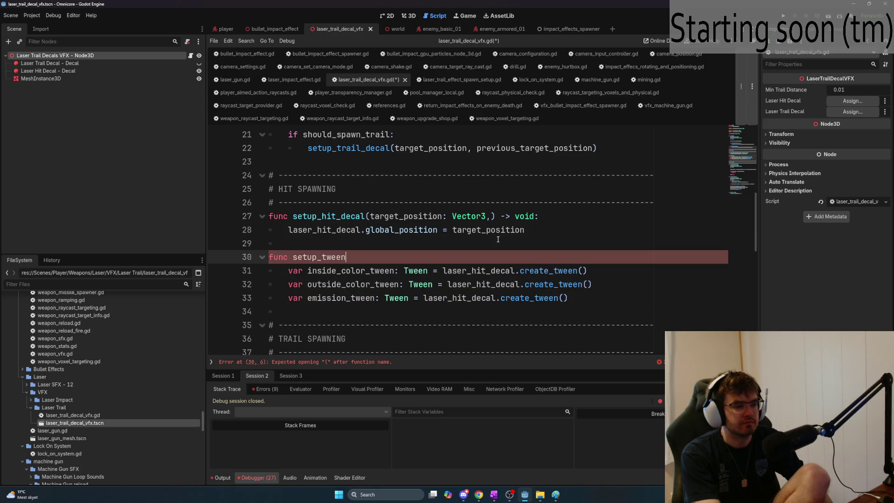
{"action": "type", "text": "(de"}
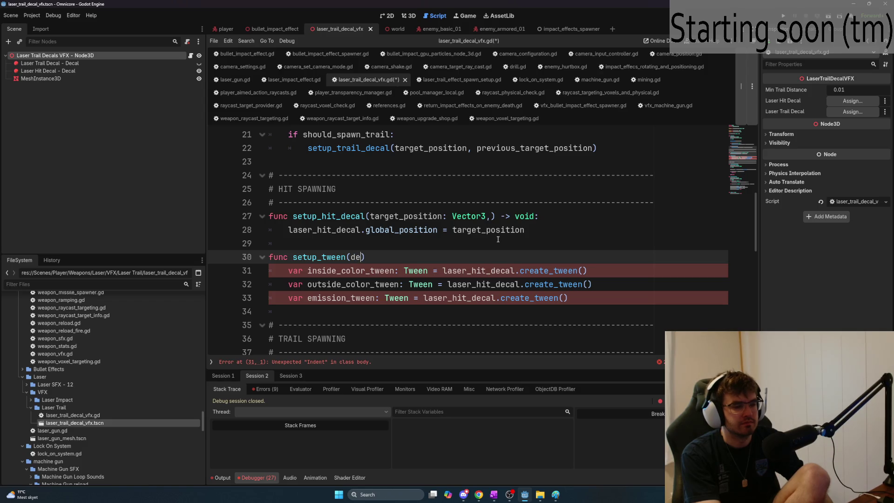
{"action": "key", "text": "BackSpace"}
{"action": "key", "text": "BackSpace"}
{"action": "type", "text": "decal_"}
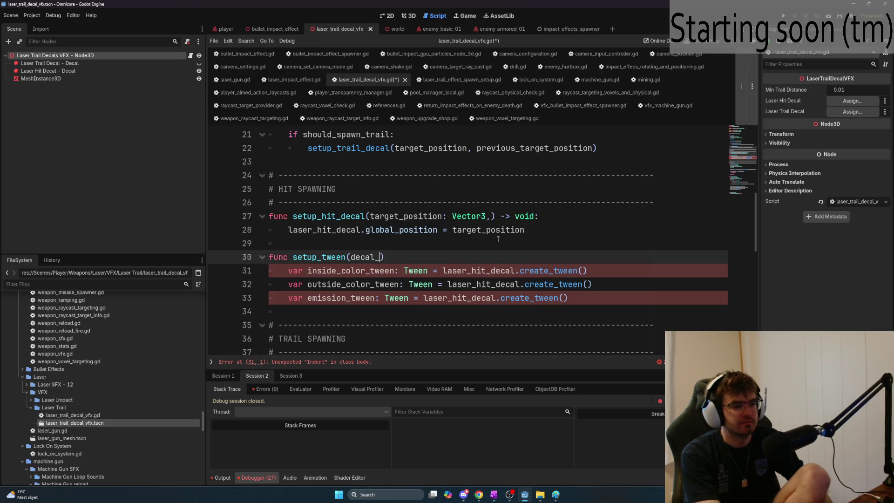
{"action": "key", "text": "BackSpace"}
{"action": "type", "text": ": Decal"}
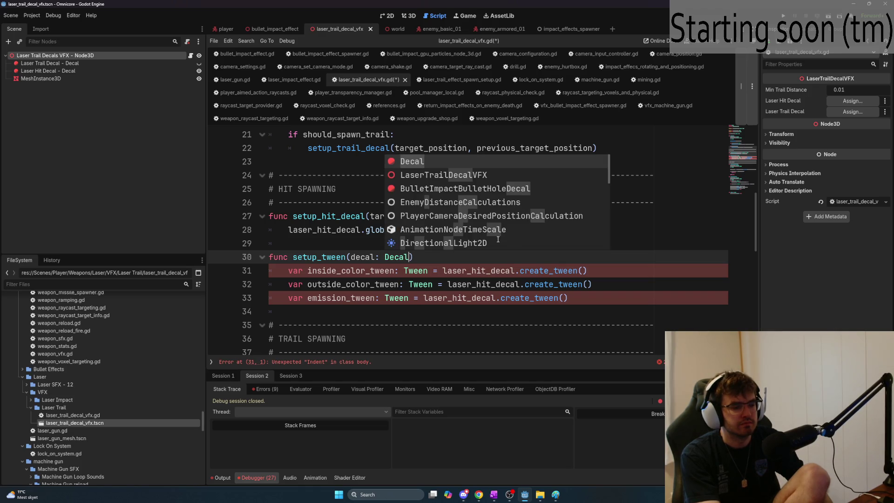
{"action": "key", "text": "Right"}
{"action": "type", "text": "-"}
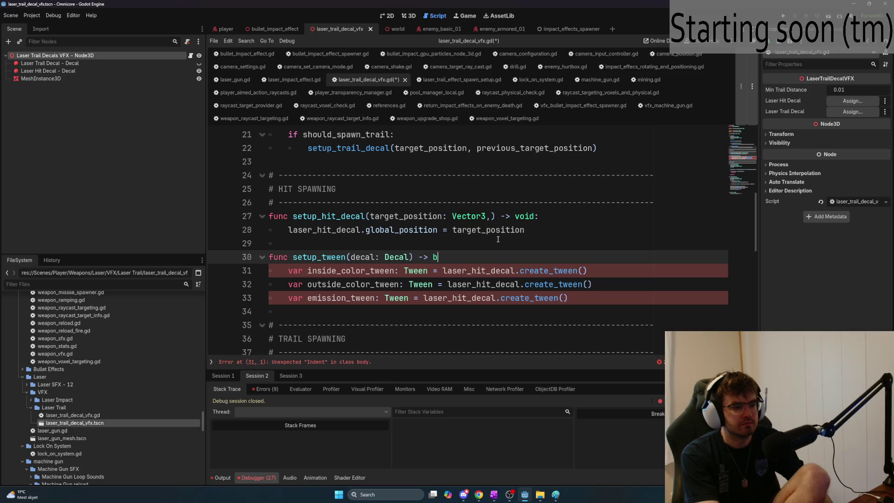
{"action": "key", "text": "BackSpace"}
{"action": "type", "text": "void:"}
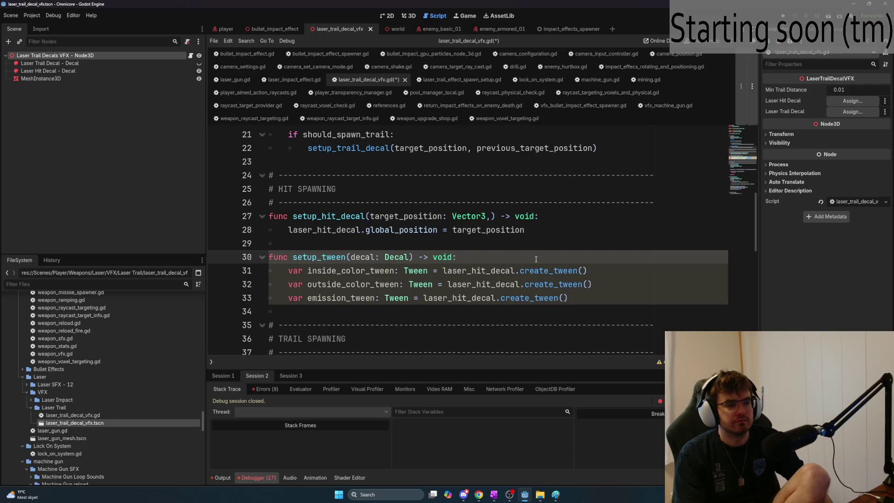
- Remove the setup_tween function with its three tween lines and the leftover blank line
{"action": "left_click_drag", "start_coordinate": [585, 285], "coordinate": [269, 257]}
{"action": "key", "text": "ctrl+c"}
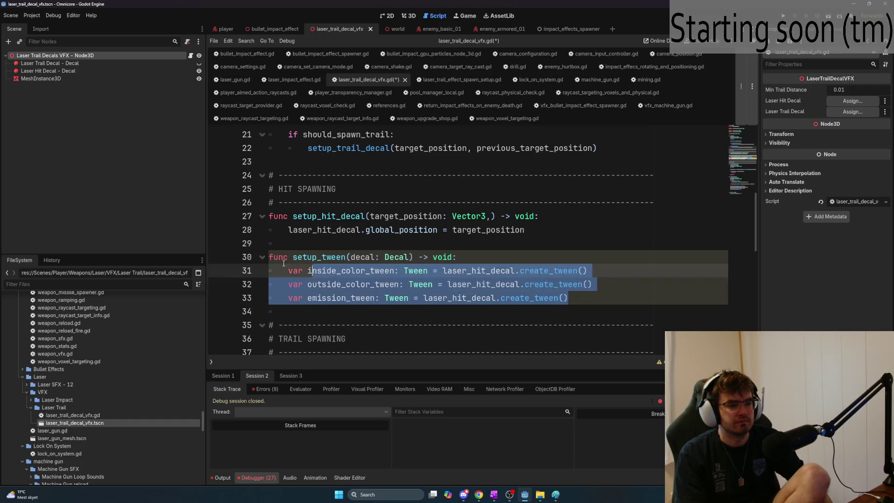
{"action": "key", "text": "BackSpace"}
{"action": "key", "text": "BackSpace"}
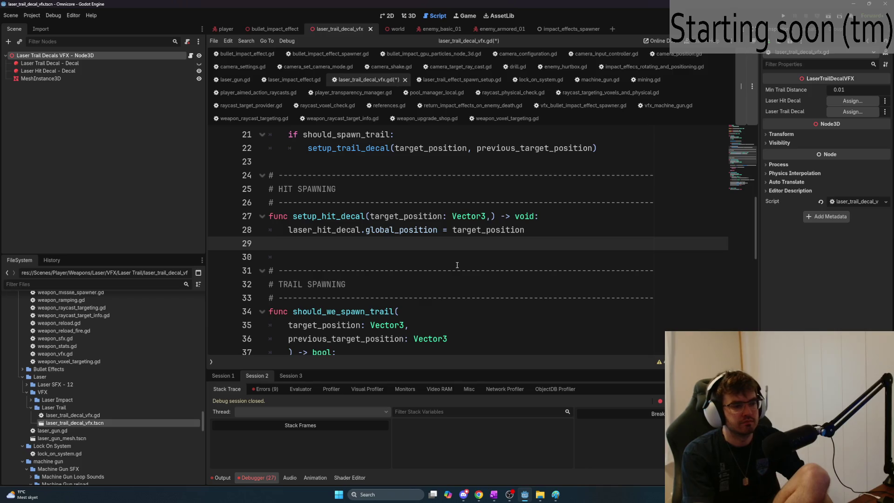
{"action": "key", "text": "BackSpace"}
{"action": "scroll", "coordinate": [457, 265], "scroll_direction": "down", "scroll_amount": 8}
- Add a dashed # HELPERS section header after reset() and paste setup_tween below it
{"action": "key", "text": "Return"}
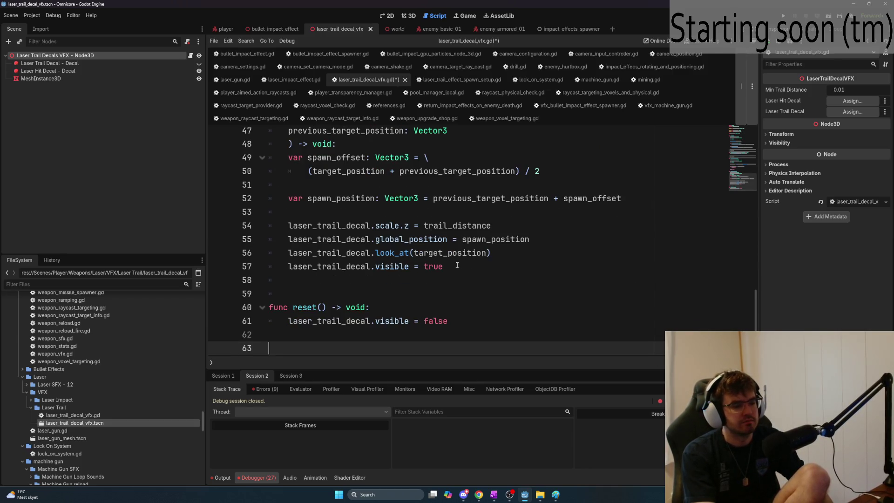
{"action": "type", "text": "#"}
{"action": "key", "text": "BackSpace"}
{"action": "key", "text": "BackSpace"}
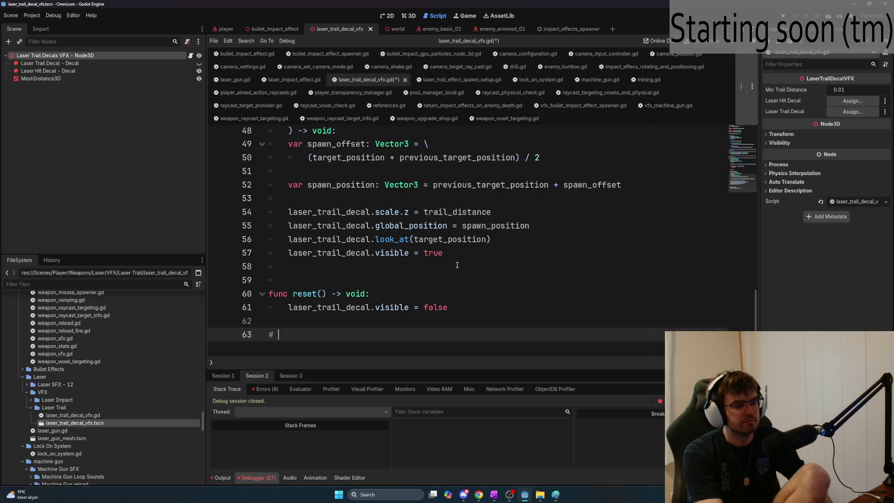
{"action": "key", "text": "ctrl+v"}
{"action": "type", "text": "HELPERS"}
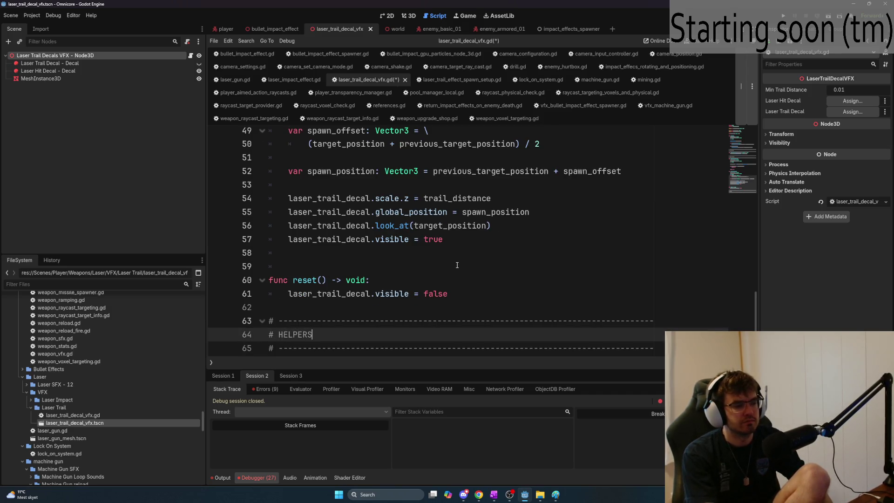
{"action": "key", "text": "Down"}
{"action": "key", "text": "End"}
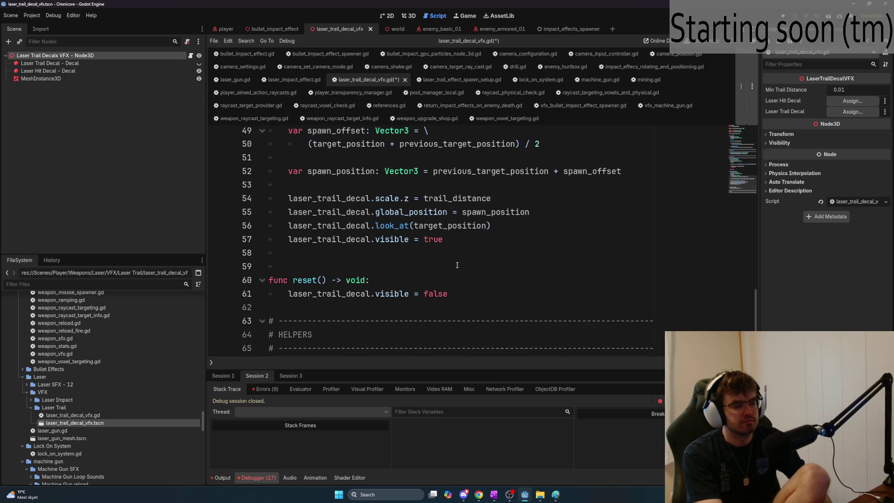
{"action": "key", "text": "ctrl+v"}
- Write a new func reset() -> void: below setup_tween and move the old reset body into it
{"action": "key", "text": "shift+Up"}
{"action": "key", "text": "shift+Up"}
{"action": "key", "text": "shift+Up"}
{"action": "key", "text": "shift+Home"}
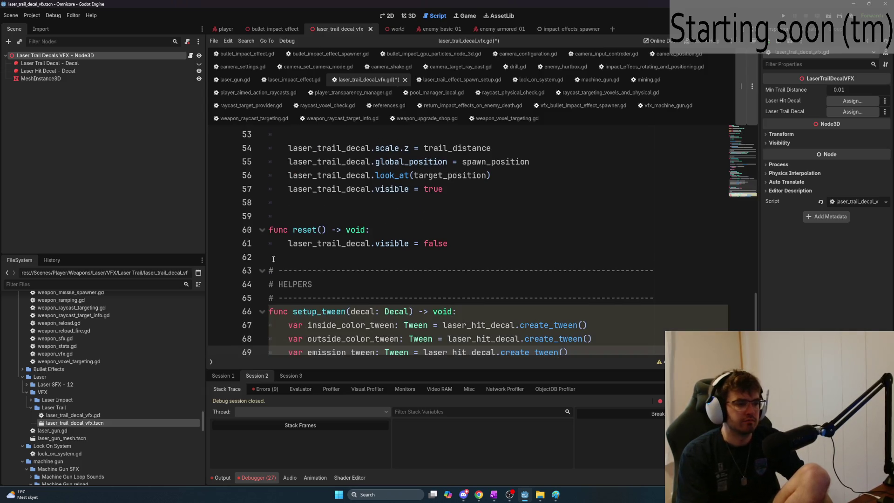
{"action": "key", "text": "Down"}
{"action": "key", "text": "Return"}
{"action": "type", "text": "Func"}
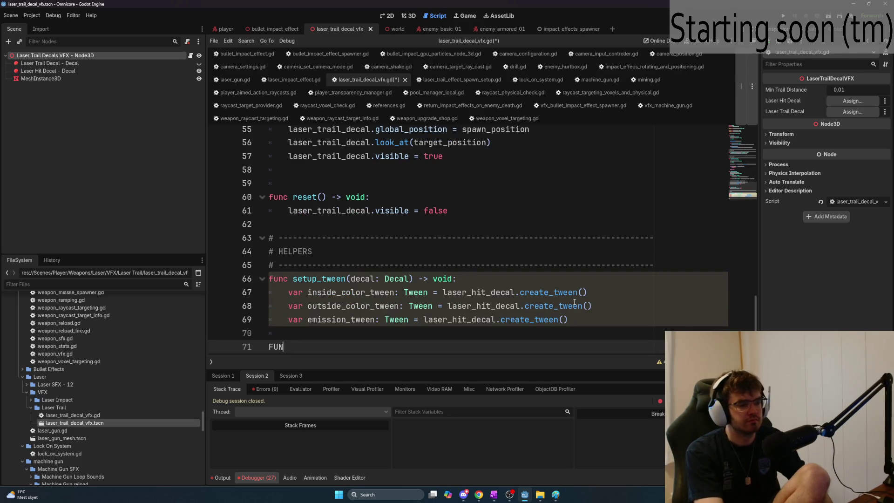
{"action": "key", "text": "BackSpace"}
{"action": "key", "text": "BackSpace"}
{"action": "key", "text": "BackSpace"}
{"action": "key", "text": "BackSpace"}
{"action": "type", "text": "func re"}
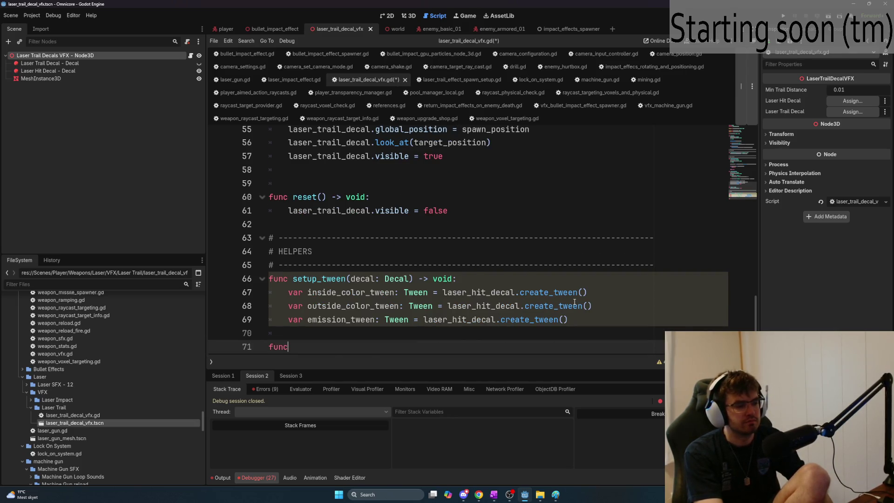
{"action": "type", "text": "set"}
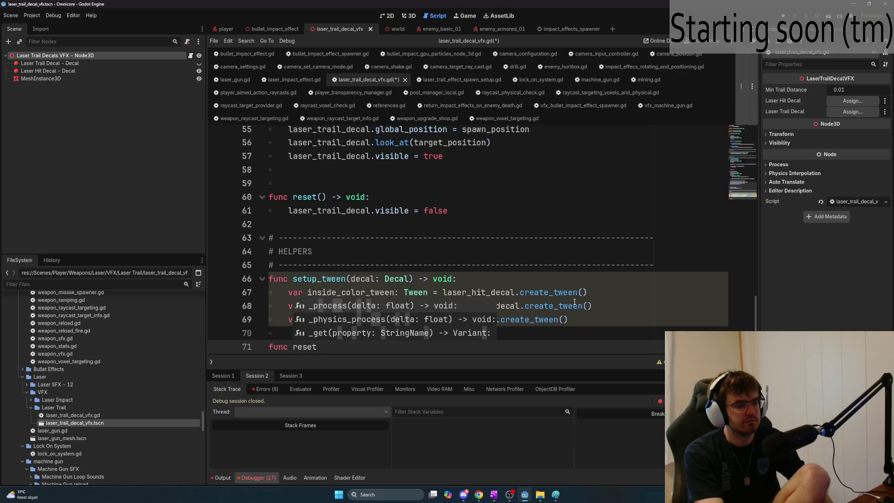
{"action": "type", "text": "() -"}
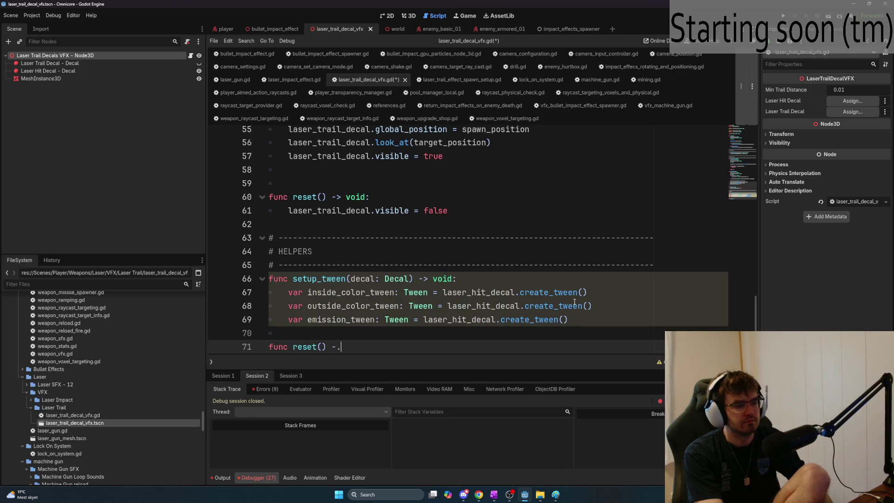
{"action": "type", "text": "> void:"}
{"action": "left_click_drag", "start_coordinate": [585, 211], "coordinate": [269, 197]}
{"action": "key", "text": "ctrl+c"}
{"action": "key", "text": "BackSpace"}
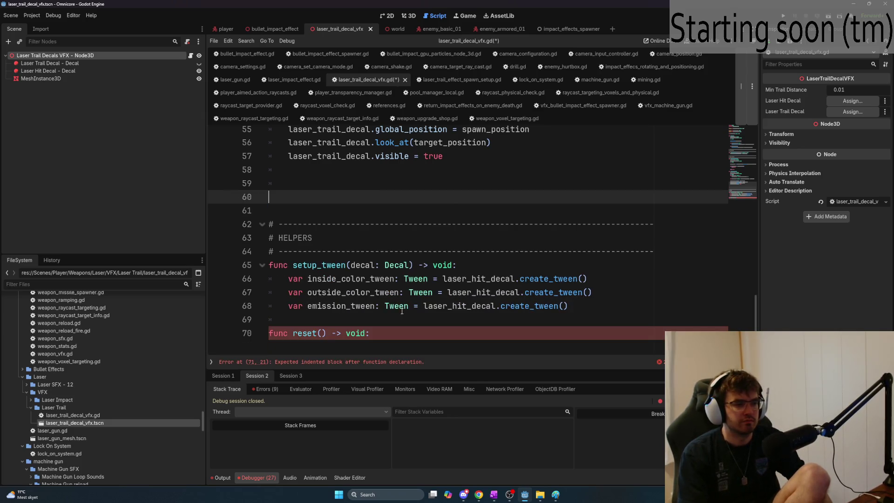
{"action": "key", "text": "ctrl+v"}
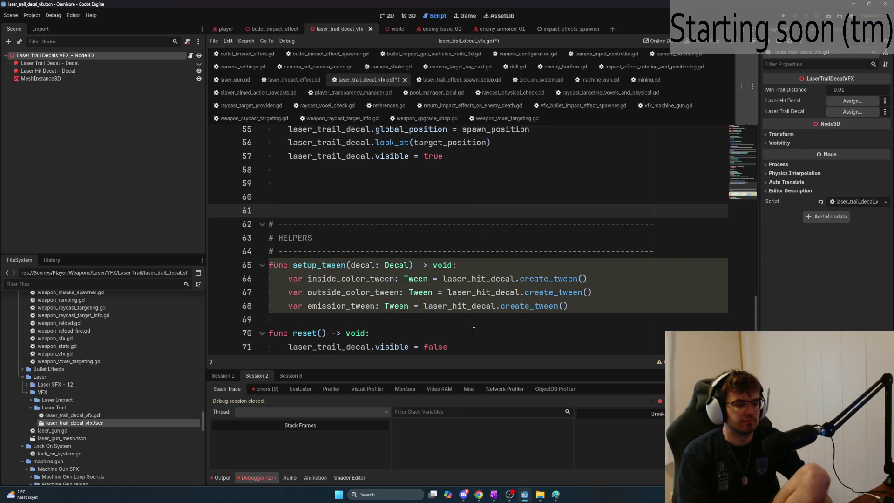
- Delete the extra blank lines before HELPERS and rename setup_tween to setup_tweens
{"action": "left_click", "coordinate": [474, 345]}
{"action": "scroll", "coordinate": [494, 326], "scroll_direction": "up", "scroll_amount": 7}
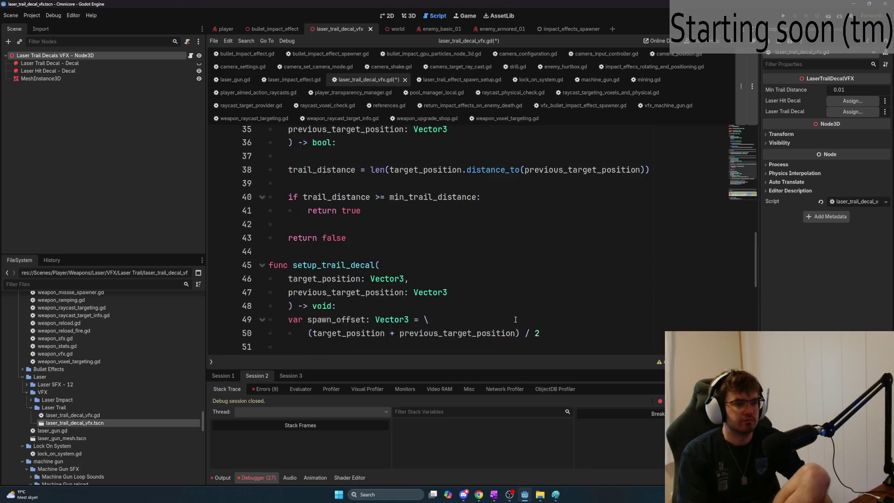
{"action": "scroll", "coordinate": [515, 320], "scroll_direction": "down", "scroll_amount": 3}
{"action": "left_click", "coordinate": [351, 331]}
{"action": "scroll", "coordinate": [351, 330], "scroll_direction": "down", "scroll_amount": 3}
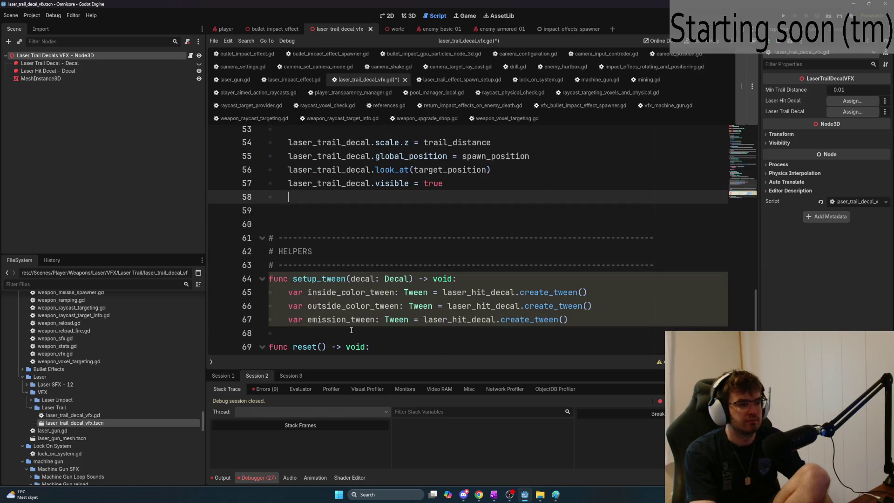
{"action": "key", "text": "Delete"}
{"action": "key", "text": "BackSpace"}
{"action": "key", "text": "BackSpace"}
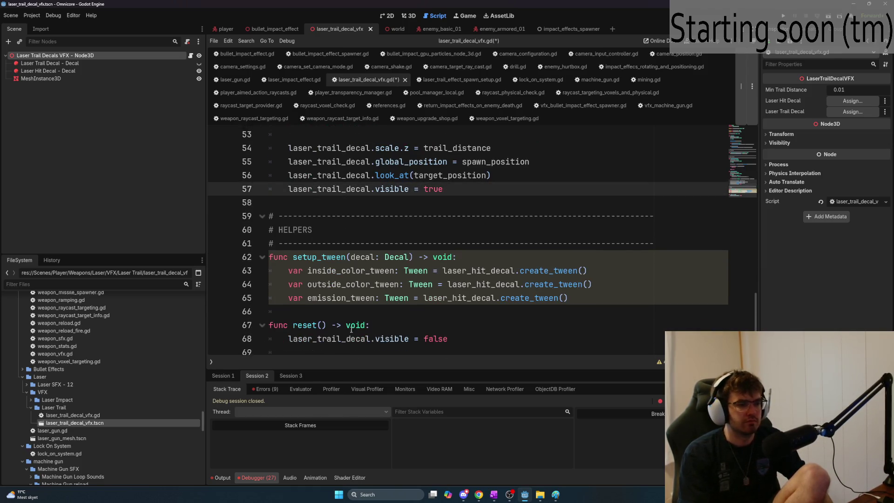
{"action": "scroll", "coordinate": [351, 330], "scroll_direction": "up", "scroll_amount": 3}
{"action": "scroll", "coordinate": [442, 292], "scroll_direction": "down", "scroll_amount": 3}
{"action": "double_click", "coordinate": [319, 270]}
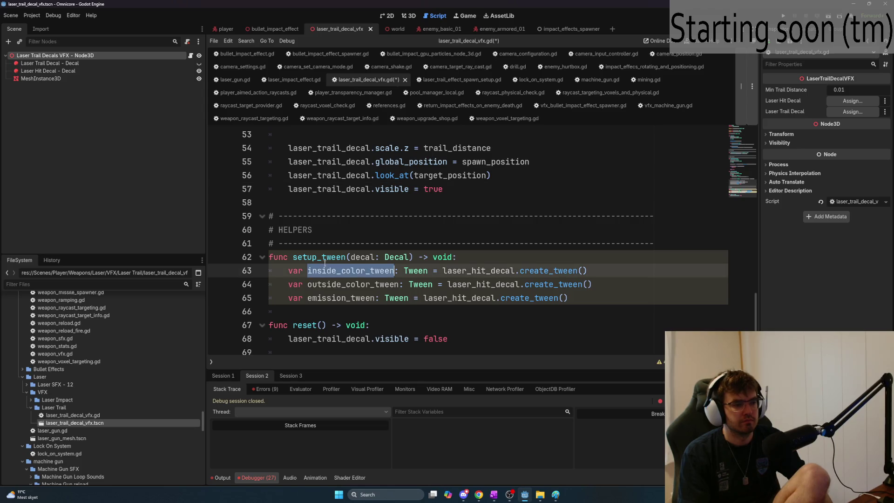
{"action": "double_click", "coordinate": [319, 258]}
{"action": "type", "text": "s"}
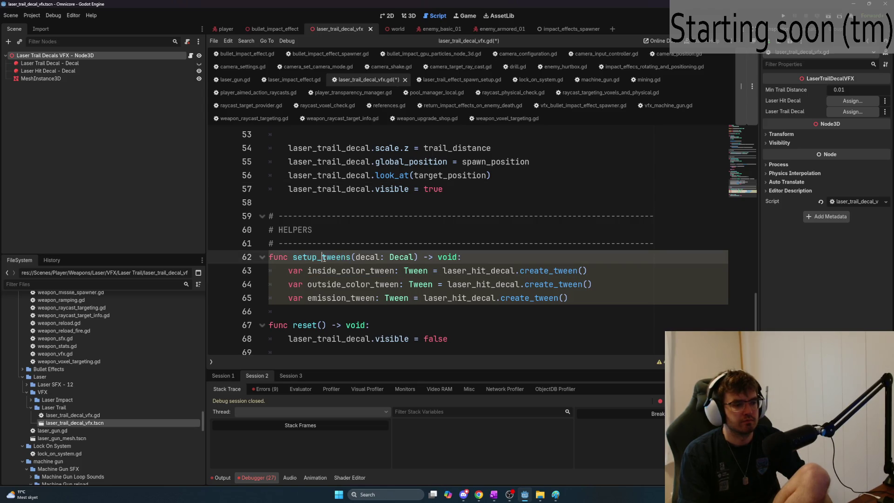
- Add the call setup_tweens(laser_hit_decal) on setup_hit_decal's empty last line
{"action": "scroll", "coordinate": [436, 224], "scroll_direction": "up", "scroll_amount": 1}
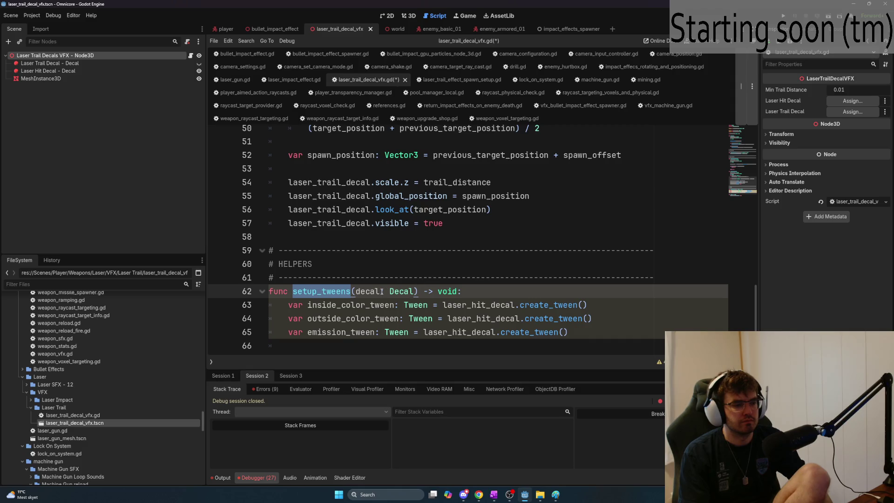
{"action": "scroll", "coordinate": [372, 270], "scroll_direction": "up", "scroll_amount": 8}
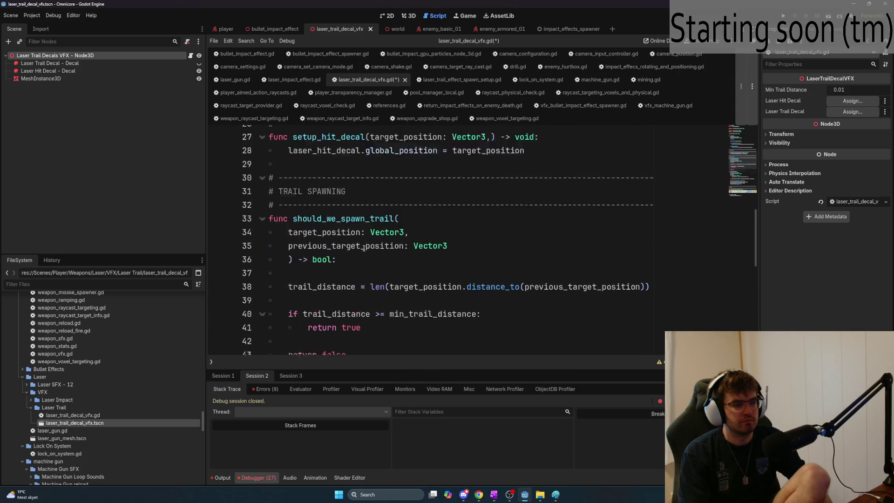
{"action": "scroll", "coordinate": [364, 249], "scroll_direction": "up", "scroll_amount": 3}
{"action": "left_click", "coordinate": [391, 210]}
{"action": "type", "text": "setup_tweens(decal"}
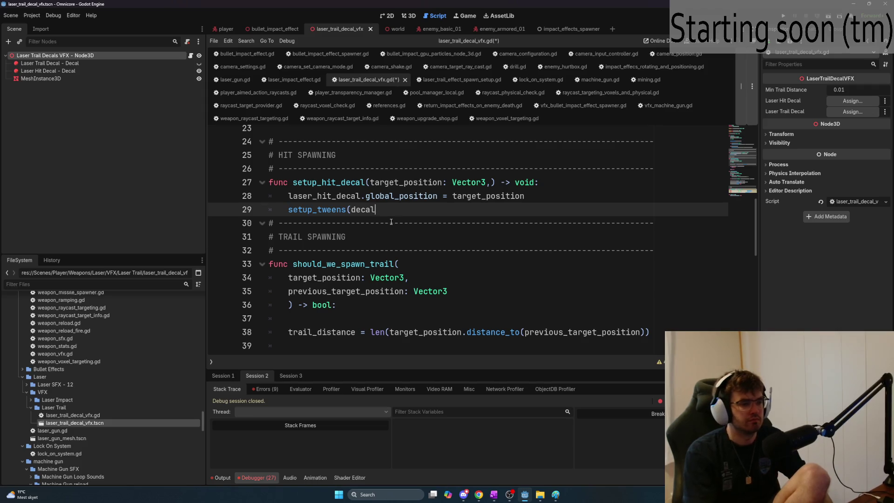
{"action": "key", "text": "Return"}
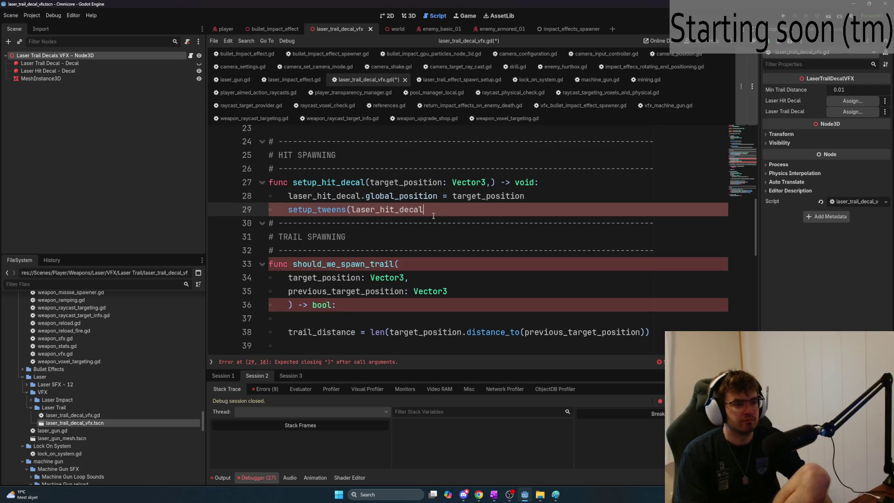
{"action": "type", "text": ")"}
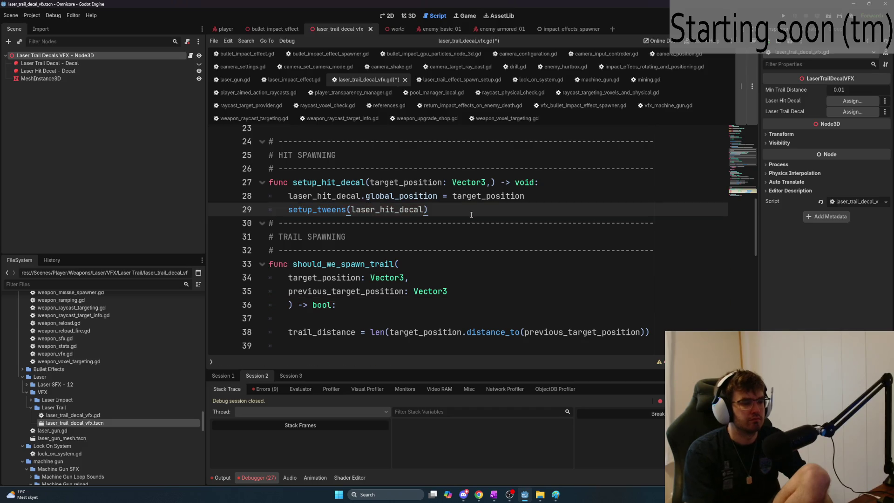
{"action": "key", "text": "shift+Home"}
- Add setup_tweens(laser_trail_decal) at the end of setup_trail_decal
{"action": "scroll", "coordinate": [431, 261], "scroll_direction": "down", "scroll_amount": 2}
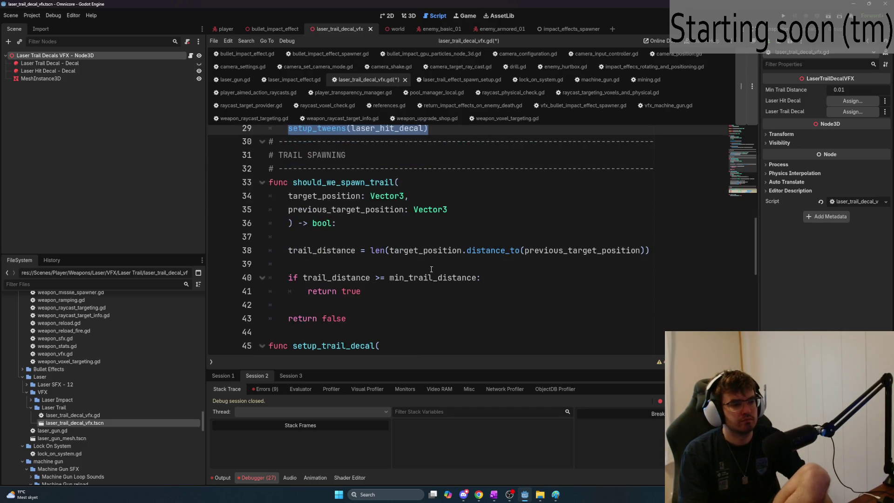
{"action": "scroll", "coordinate": [432, 269], "scroll_direction": "down", "scroll_amount": 3}
{"action": "scroll", "coordinate": [418, 255], "scroll_direction": "down", "scroll_amount": 3}
{"action": "left_click", "coordinate": [506, 262]}
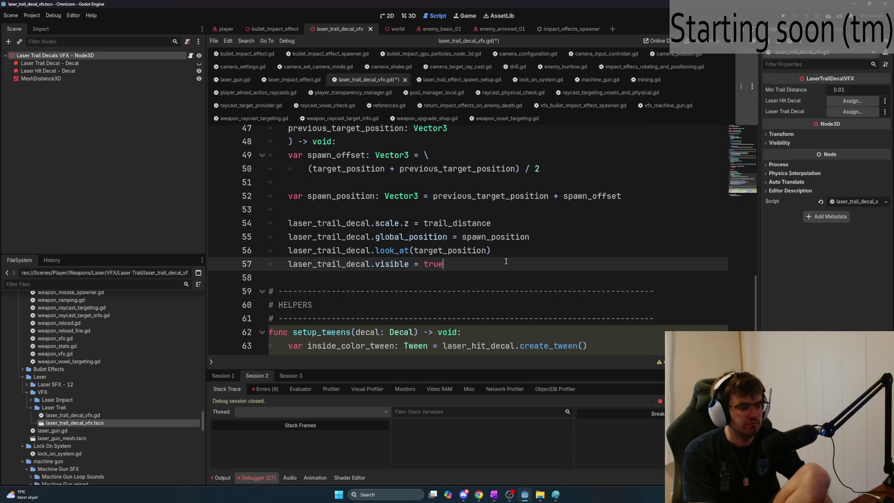
{"action": "key", "text": "Return"}
{"action": "key", "text": "Return"}
{"action": "type", "text": "setup_tweens(laser_hit_decal)"}
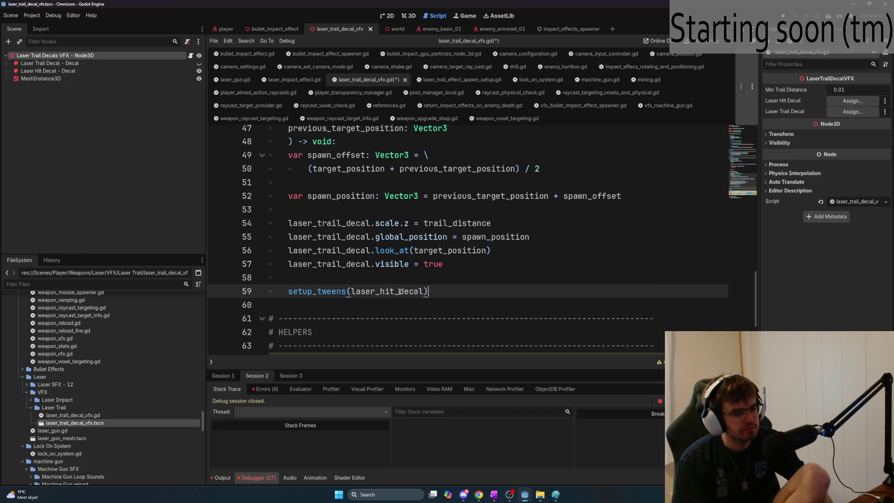
{"action": "left_click_drag", "start_coordinate": [425, 292], "coordinate": [398, 291]}
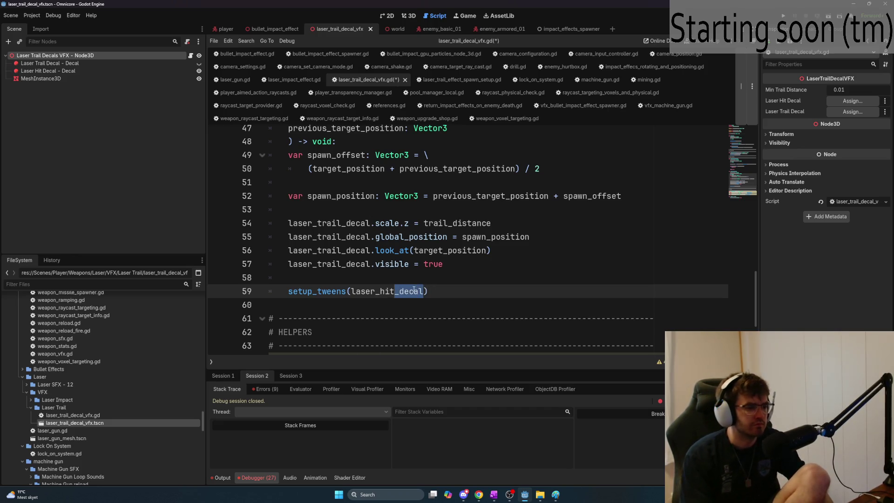
{"action": "type", "text": "trai"}
{"action": "type", "text": "ls"}
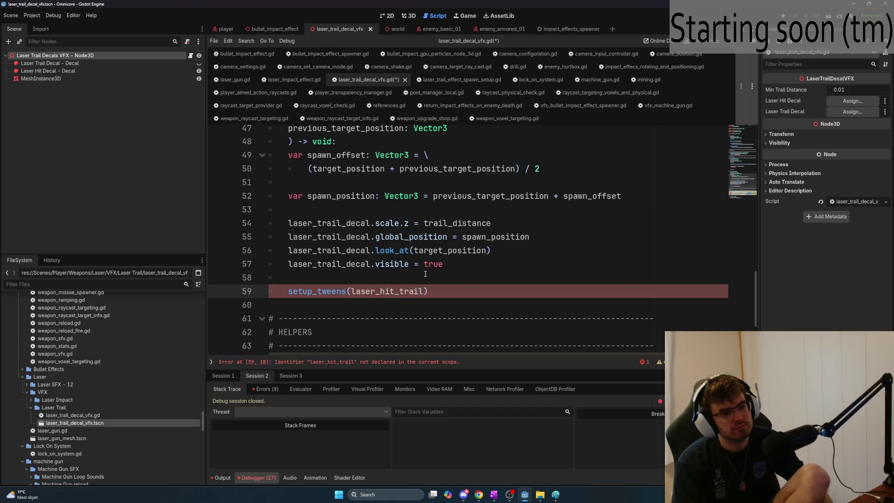
{"action": "key", "text": "BackSpace"}
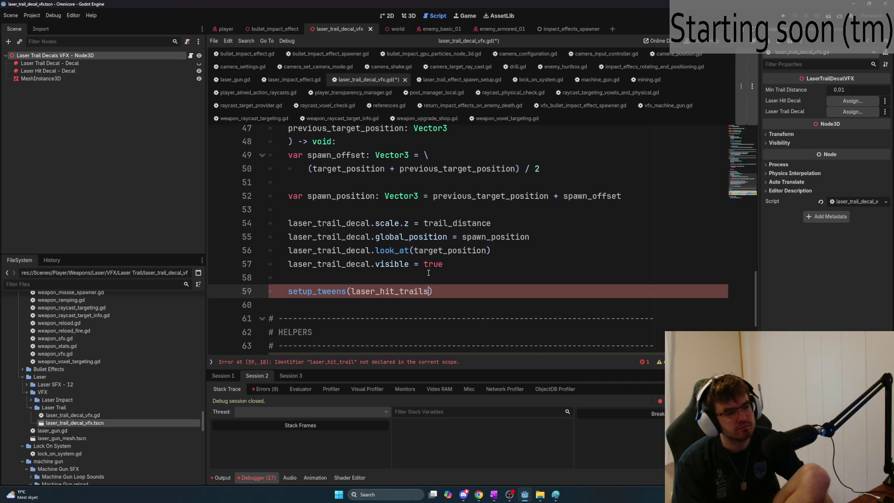
{"action": "key", "text": "BackSpace"}
{"action": "key", "text": "BackSpace"}
{"action": "key", "text": "BackSpace"}
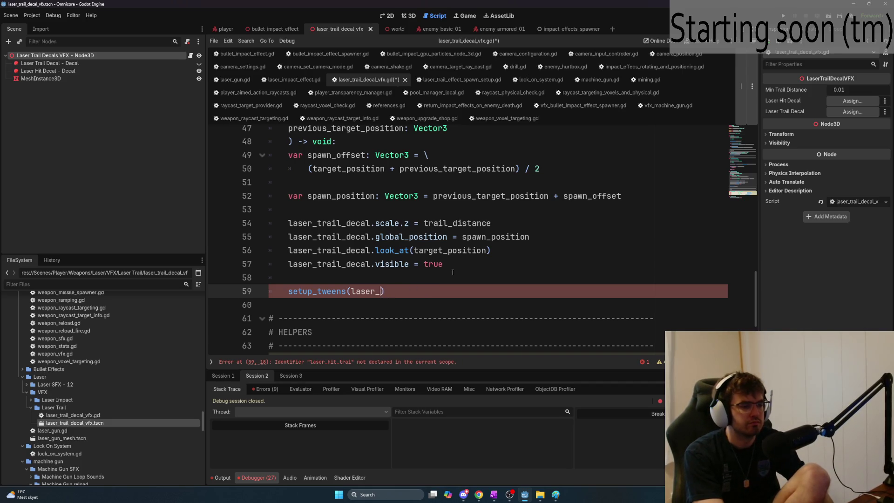
{"action": "type", "text": "trail_decal"}
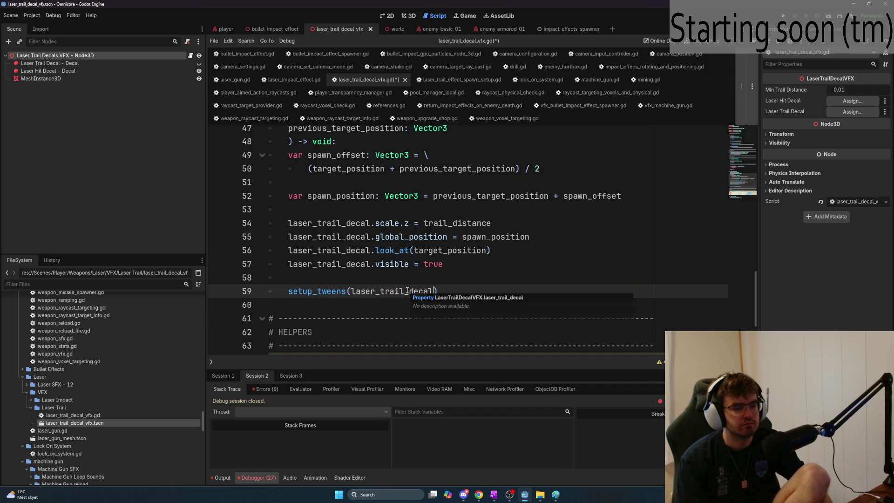
- Open a new line at the end of the reset() function
{"action": "scroll", "coordinate": [407, 291], "scroll_direction": "down", "scroll_amount": 3}
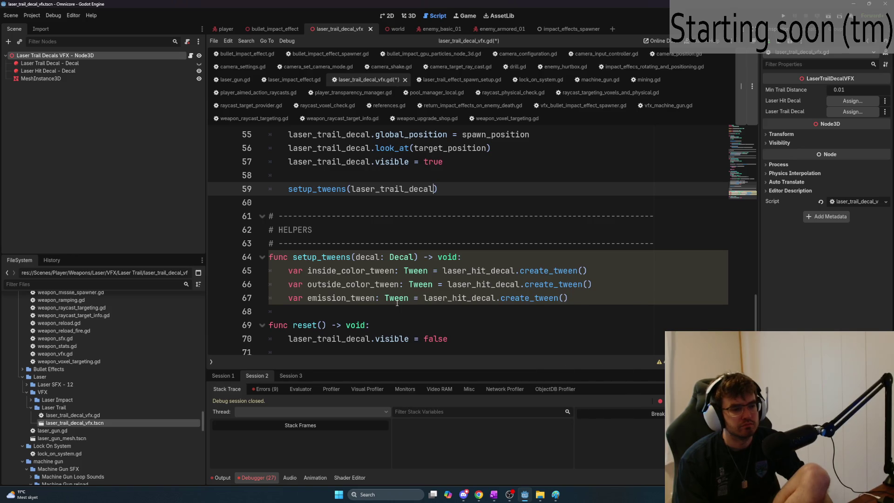
{"action": "left_click", "coordinate": [462, 336]}
{"action": "key", "text": "Return"}
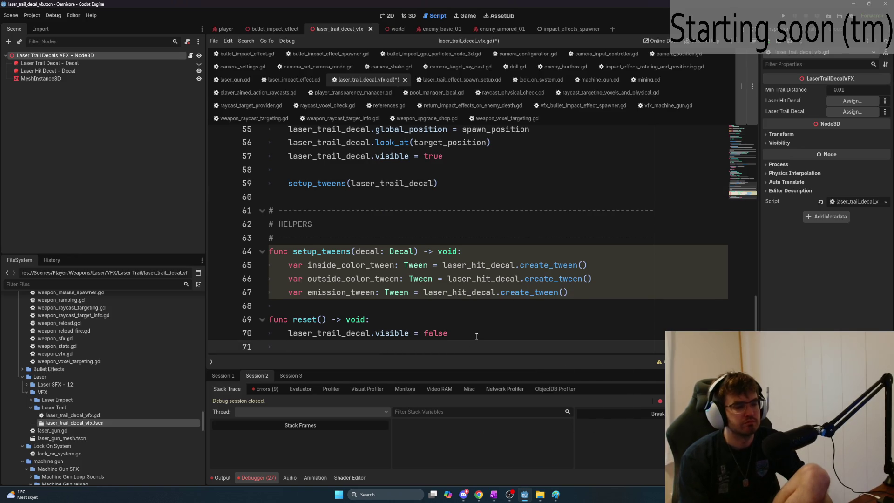
- Add the comment '# reset colors and emission' inside reset()
{"action": "type", "text": "# reset colors a"}
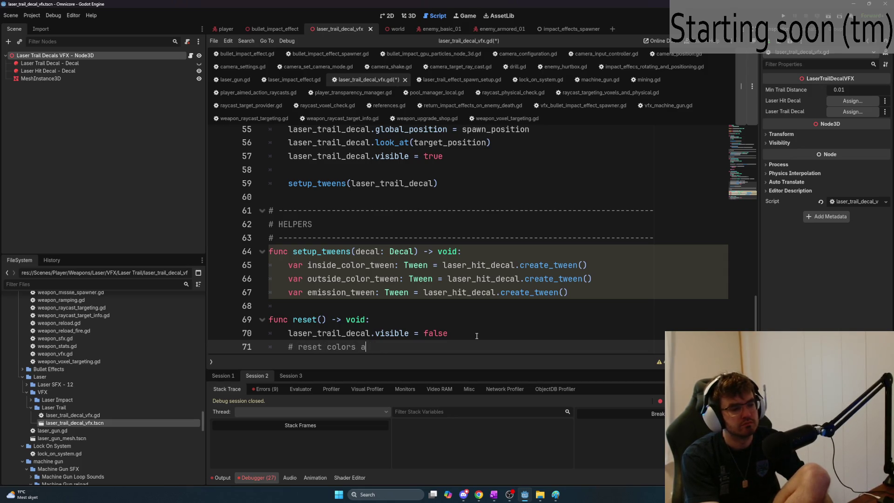
{"action": "type", "text": "nd emission"}
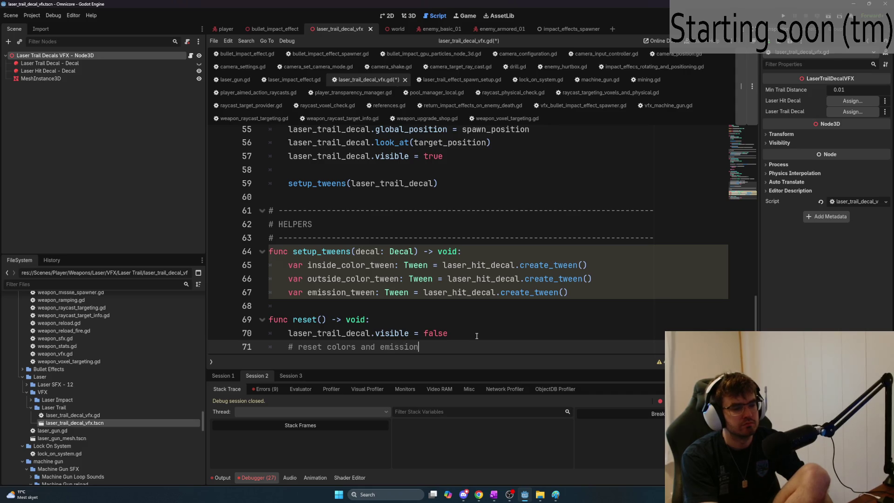
{"action": "key", "text": "Return"}
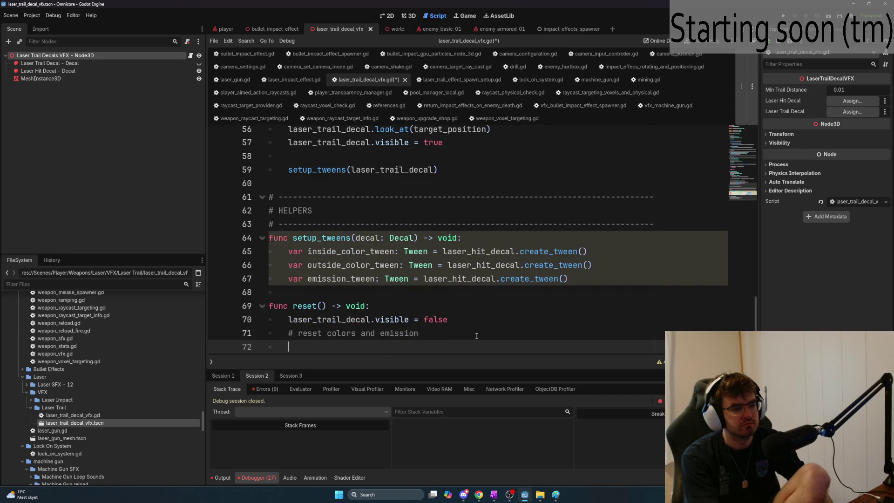
{"action": "key", "text": "Up"}
{"action": "key", "text": "Up"}
{"action": "key", "text": "Up"}
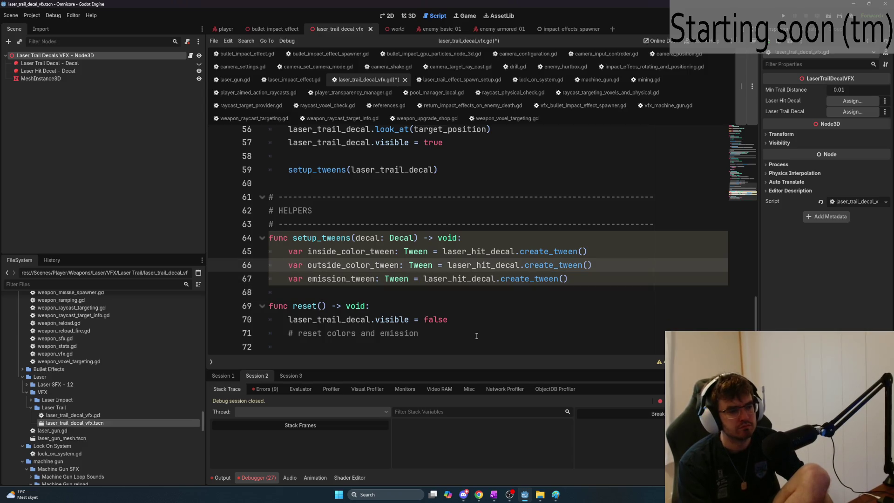
{"action": "key", "text": "Up"}
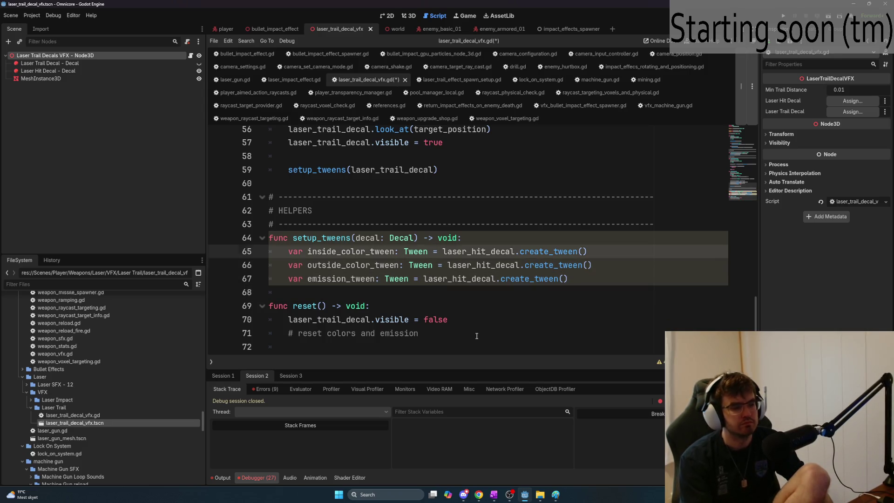
- Add the comment '# white -> orange -> black' above setup_tweens' tween declarations
{"action": "key", "text": "Return"}
{"action": "key", "text": "Up"}
{"action": "type", "text": "# white "}
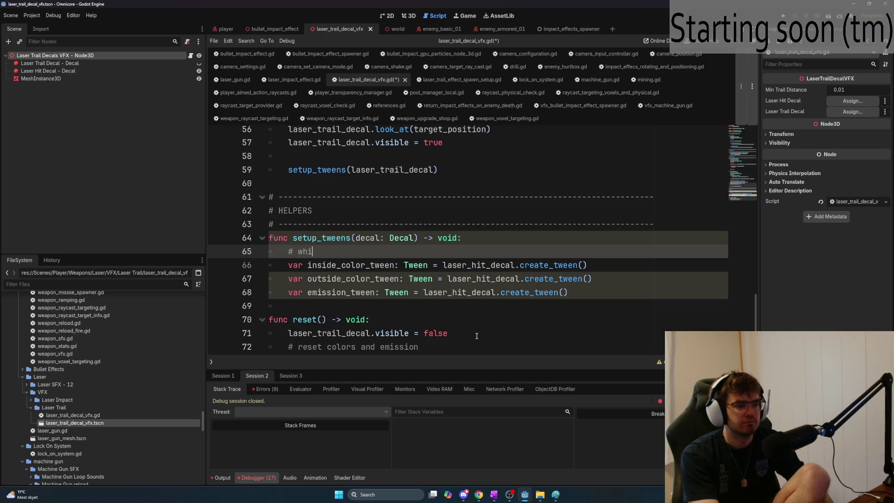
{"action": "type", "text": "-> orange -> "}
{"action": "type", "text": "red"}
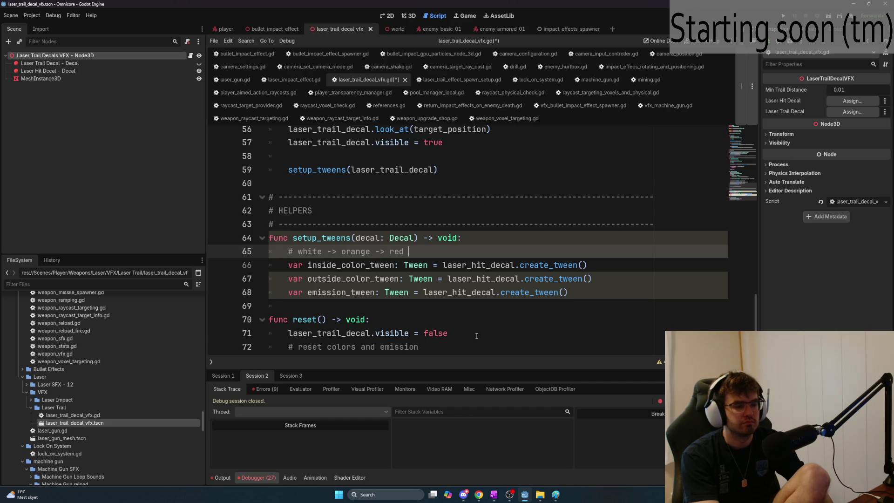
{"action": "key", "text": "BackSpace"}
{"action": "key", "text": "BackSpace"}
{"action": "key", "text": "BackSpace"}
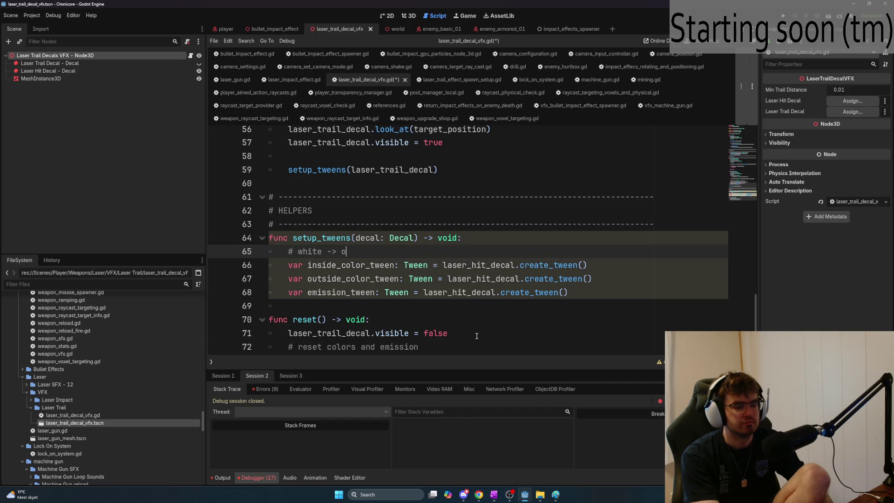
{"action": "type", "text": "orange -> "}
{"action": "type", "text": "red ->"}
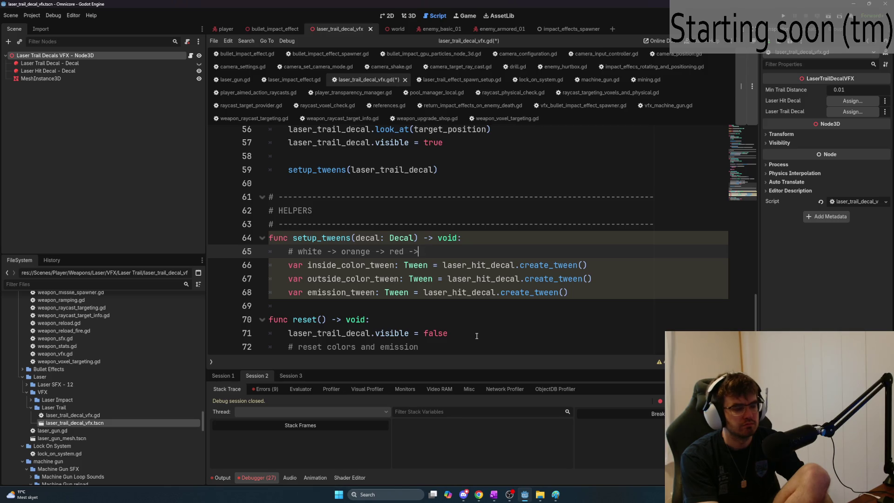
{"action": "key", "text": "BackSpace"}
{"action": "key", "text": "BackSpace"}
{"action": "key", "text": "BackSpace"}
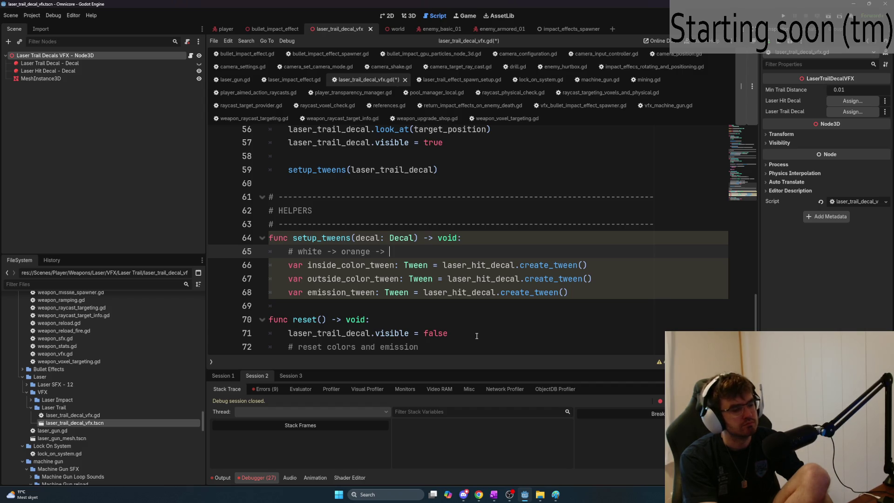
{"action": "type", "text": "black"}
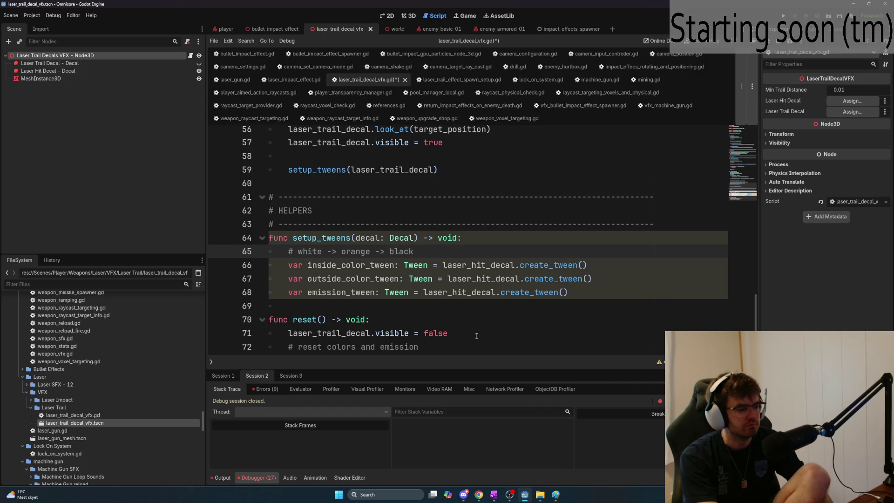
- Add a second comment line '# also used for emission' below it
{"action": "key", "text": "Return"}
{"action": "type", "text": "# "}
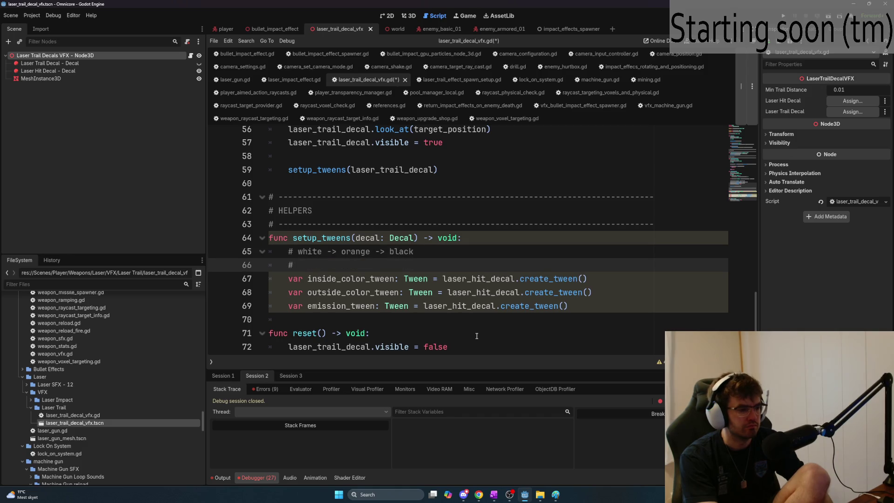
{"action": "type", "text": "c"}
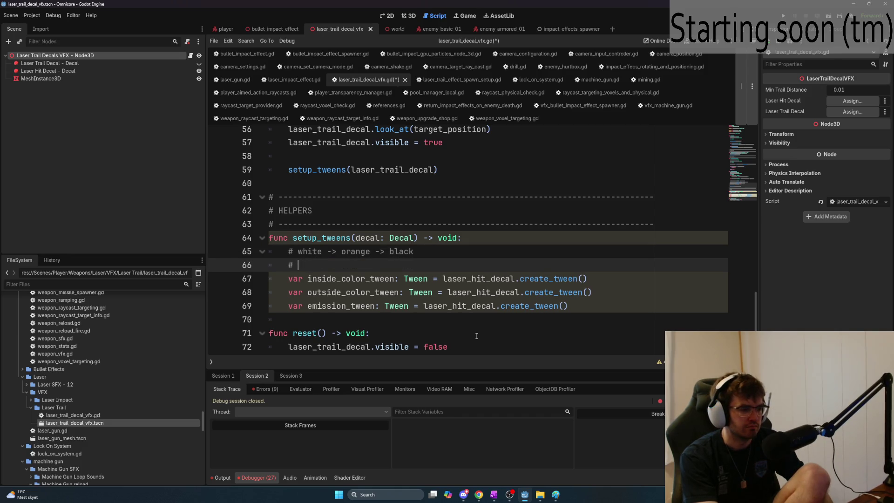
{"action": "key", "text": "BackSpace"}
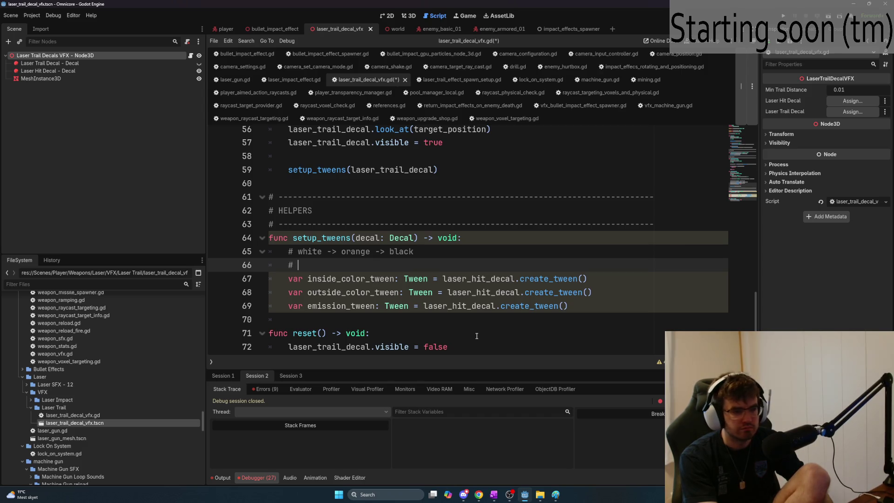
{"action": "type", "text": "use for both"}
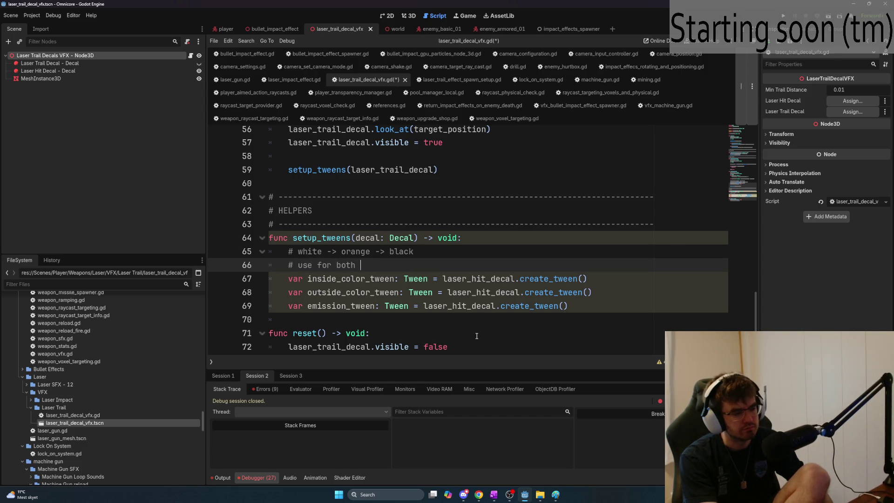
{"action": "key", "text": "BackSpace"}
{"action": "key", "text": "BackSpace"}
{"action": "key", "text": "BackSpace"}
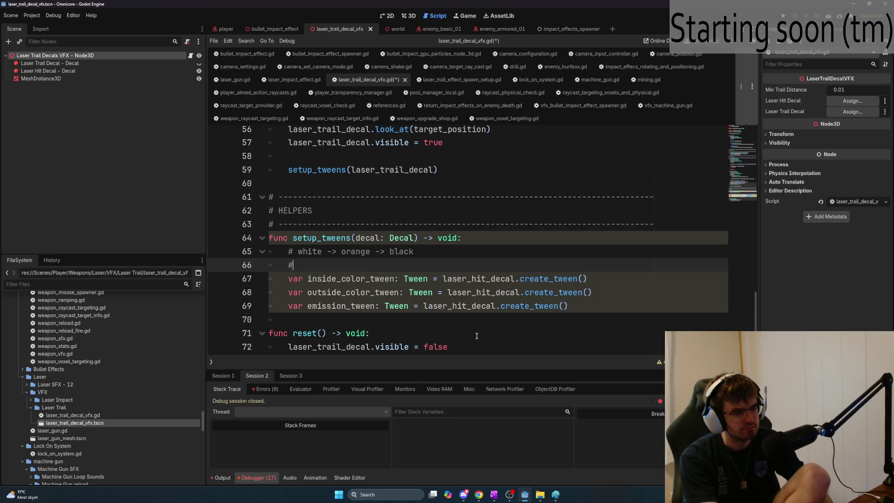
{"action": "key", "text": "BackSpace"}
{"action": "key", "text": "BackSpace"}
{"action": "key", "text": "Return"}
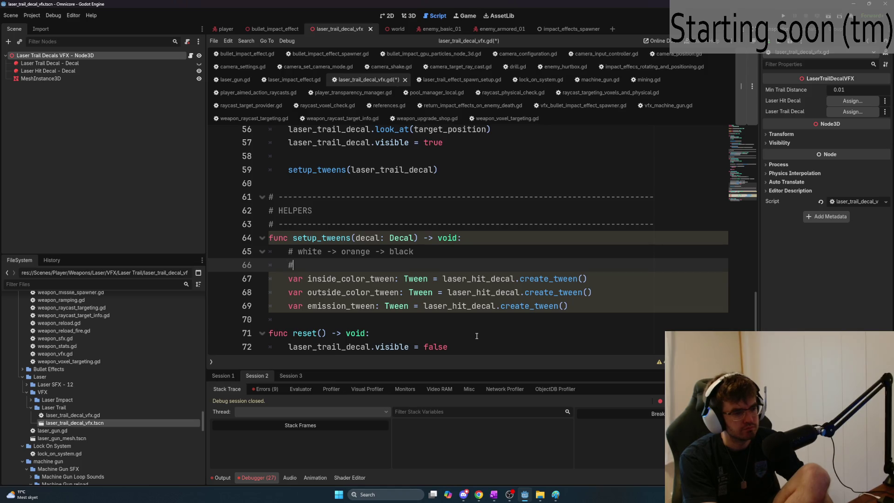
{"action": "type", "text": "also counts for"}
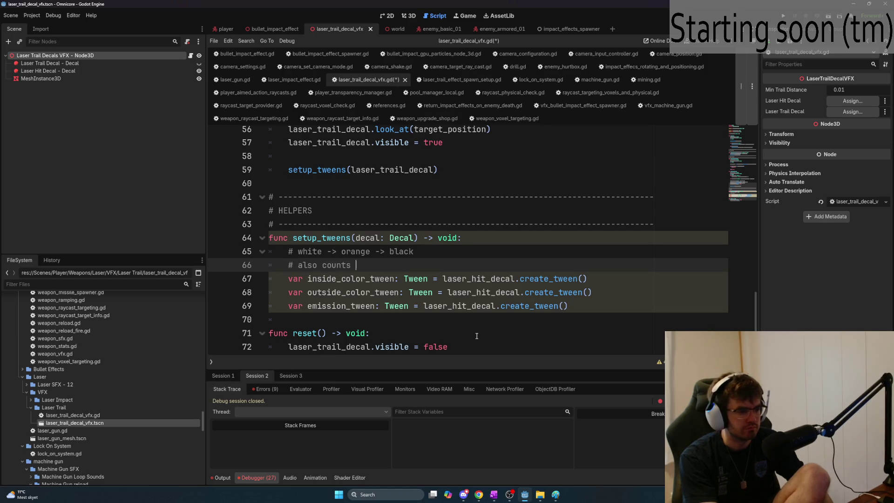
{"action": "key", "text": "BackSpace"}
{"action": "key", "text": "BackSpace"}
{"action": "key", "text": "BackSpace"}
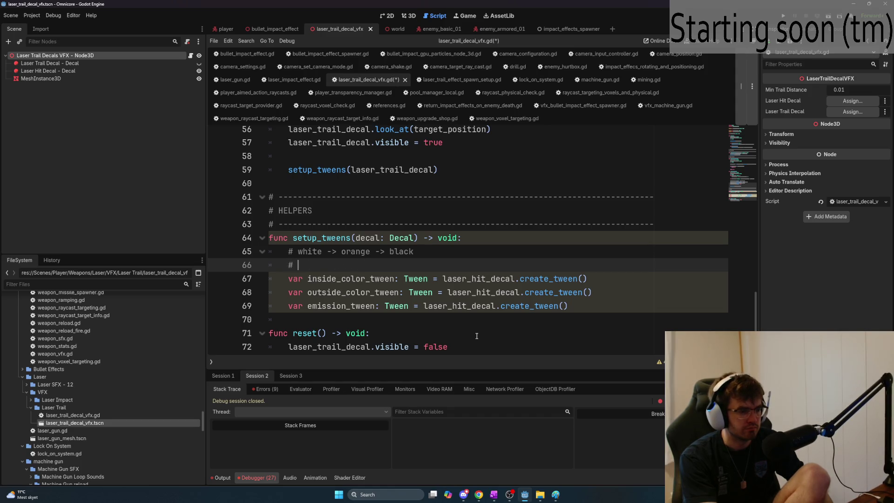
{"action": "type", "text": "also used fo"}
{"action": "type", "text": "r emission"}
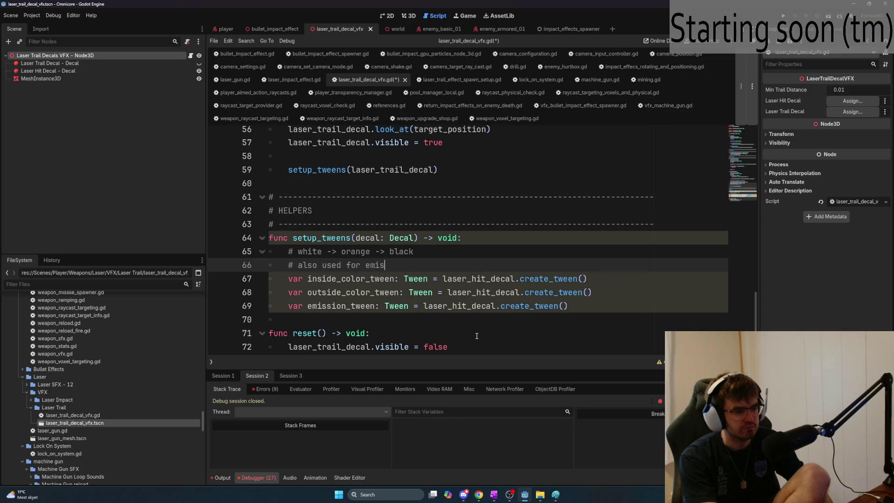
- Rename inside_color_tween to inside_and_emission_color_tween and open a line below it
{"action": "left_click", "coordinate": [340, 278]}
{"action": "type", "text": "and_emissio"}
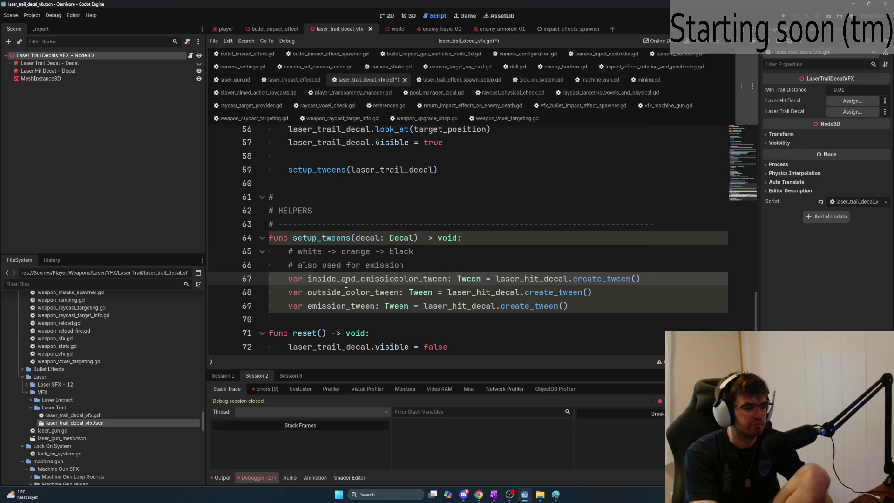
{"action": "type", "text": "n_"}
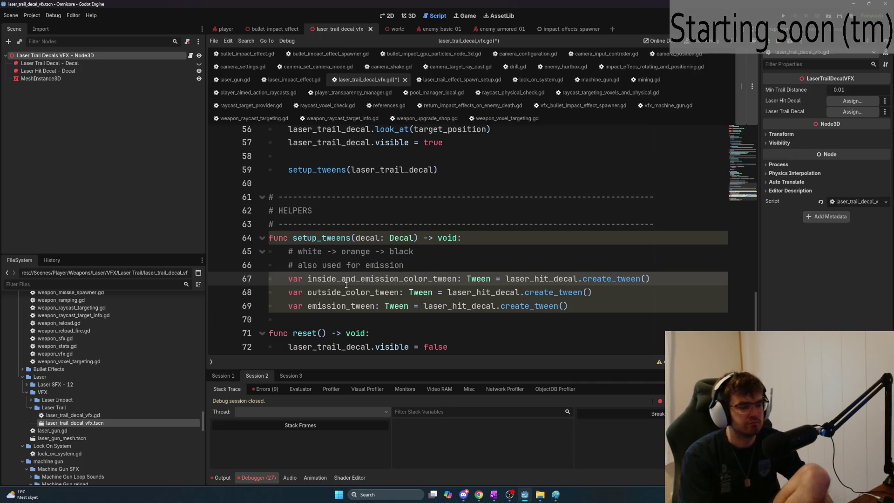
{"action": "key", "text": "Down"}
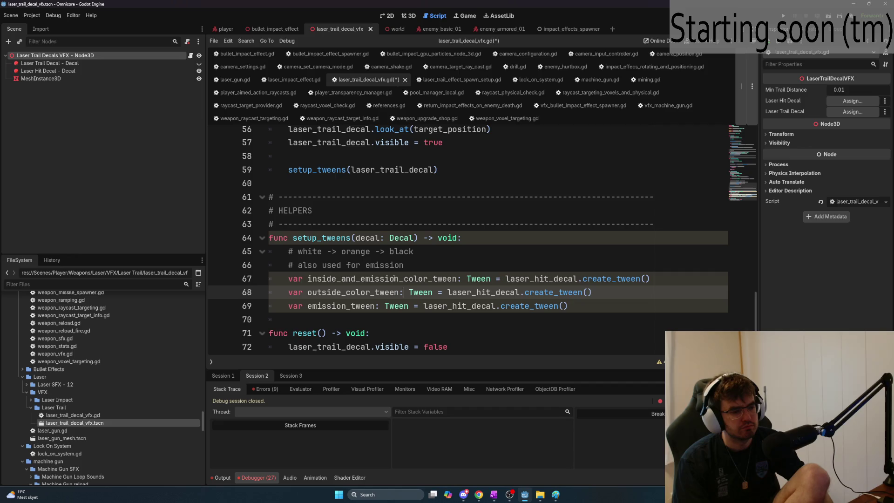
{"action": "left_click_drag", "start_coordinate": [395, 278], "coordinate": [312, 279]}
{"action": "left_click", "coordinate": [361, 292]}
{"action": "mouse_move", "coordinate": [419, 292]}
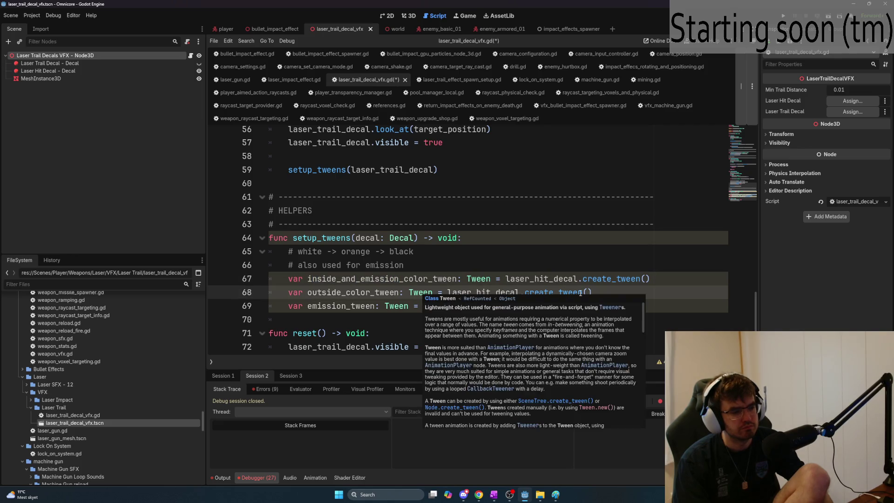
{"action": "left_click", "coordinate": [624, 288]}
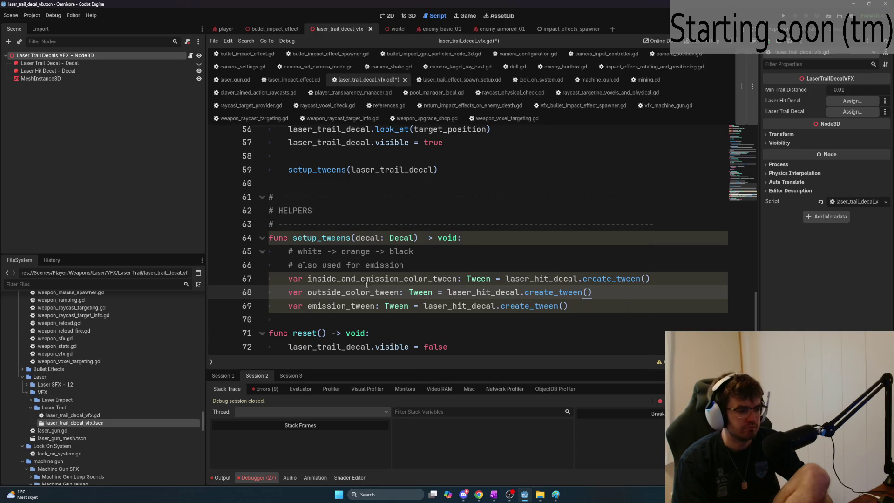
{"action": "left_click", "coordinate": [671, 278]}
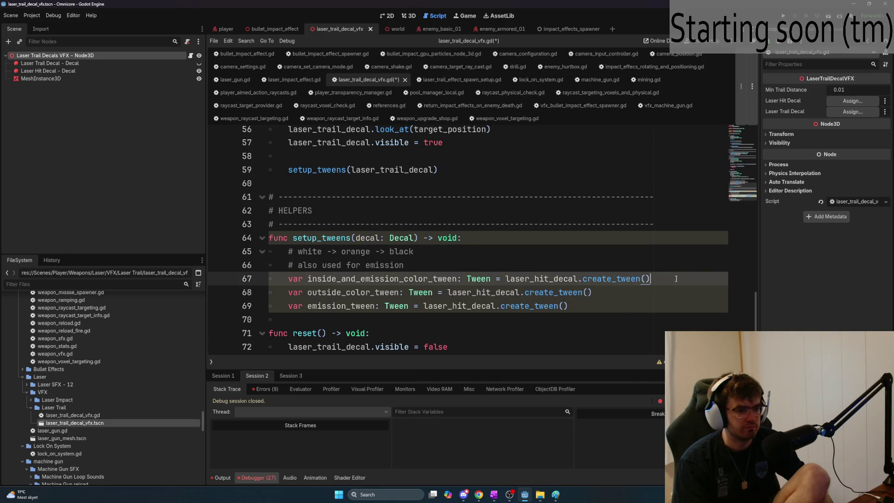
{"action": "key", "text": "Return"}
{"action": "key", "text": "Return"}
- Write the outside colour tween comment as '# red -> black'
{"action": "type", "text": "# dark"}
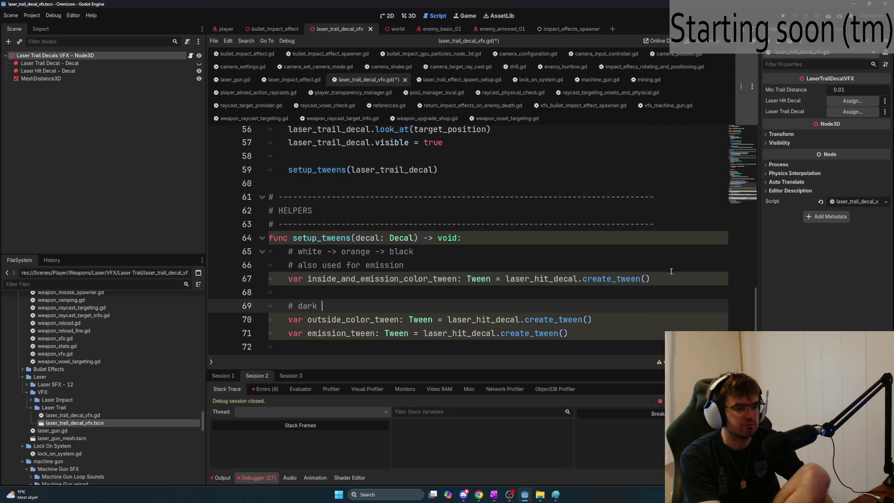
{"action": "key", "text": "BackSpace"}
{"action": "key", "text": "BackSpace"}
{"action": "key", "text": "BackSpace"}
{"action": "type", "text": "red"}
{"action": "type", "text": "dark red -"}
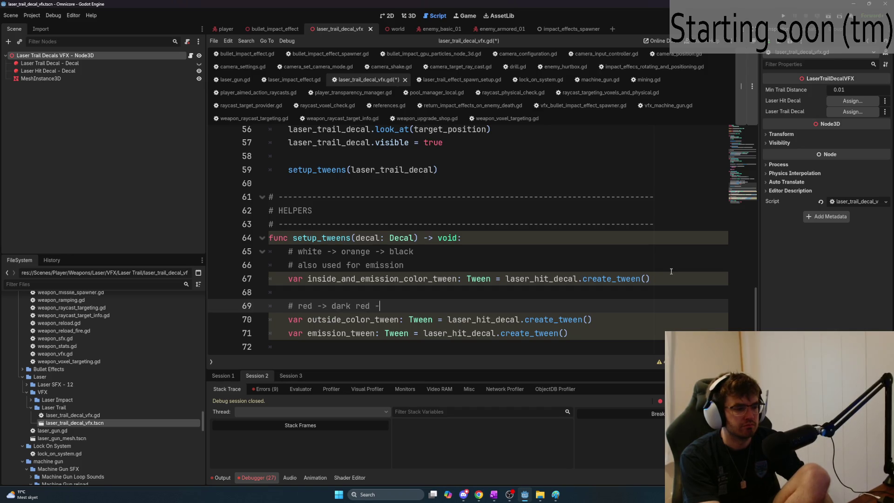
{"action": "type", "text": "> ba"}
{"action": "type", "text": "lack"}
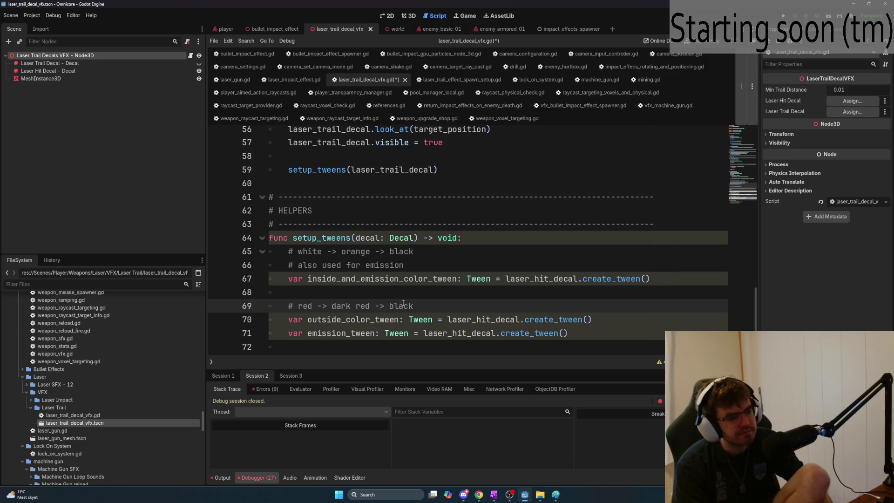
{"action": "left_click_drag", "start_coordinate": [332, 306], "coordinate": [414, 306]}
{"action": "type", "text": "black"}
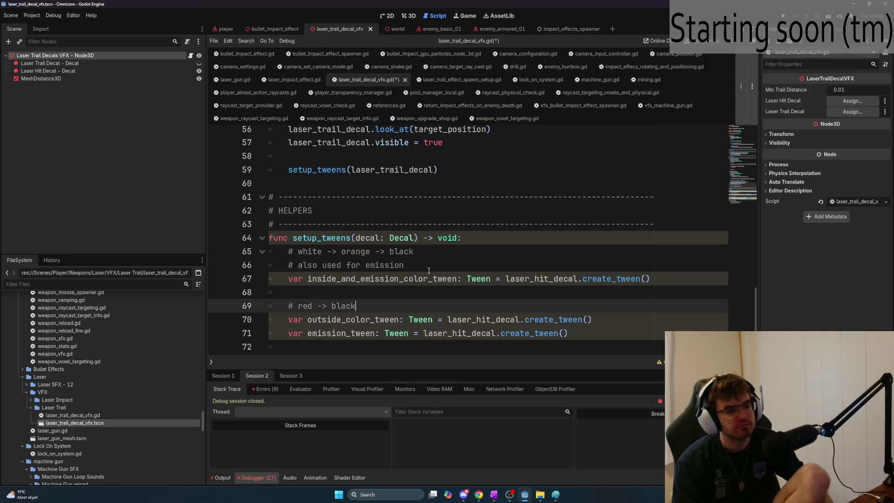
- Separate emission_tween onto its own line under a '# High to low' comment
{"action": "scroll", "coordinate": [365, 245], "scroll_direction": "down", "scroll_amount": 2}
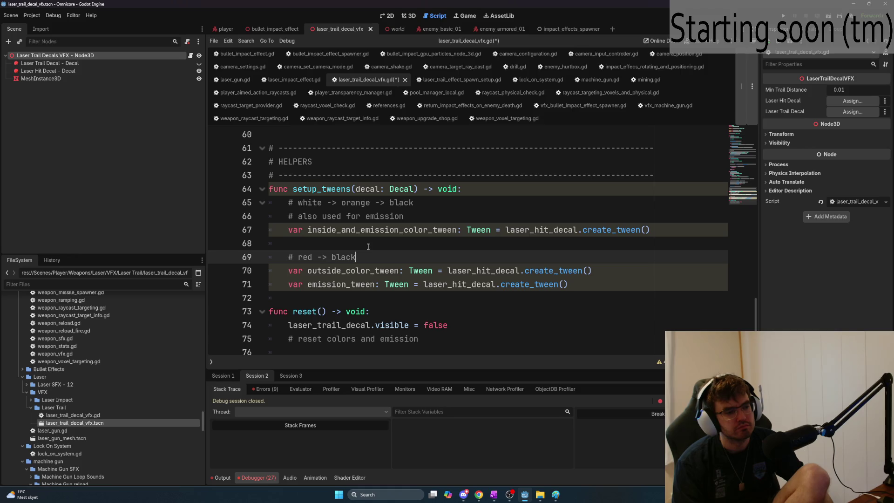
{"action": "left_click", "coordinate": [606, 273]}
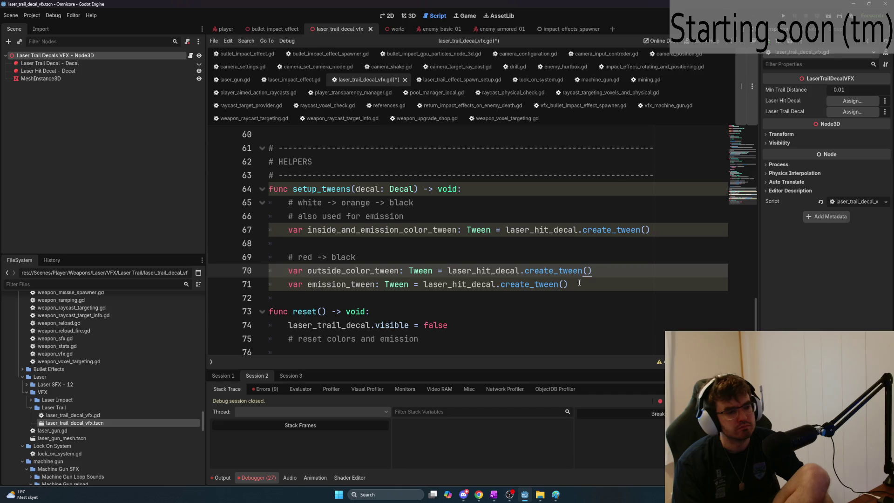
{"action": "left_click_drag", "start_coordinate": [580, 282], "coordinate": [269, 284]}
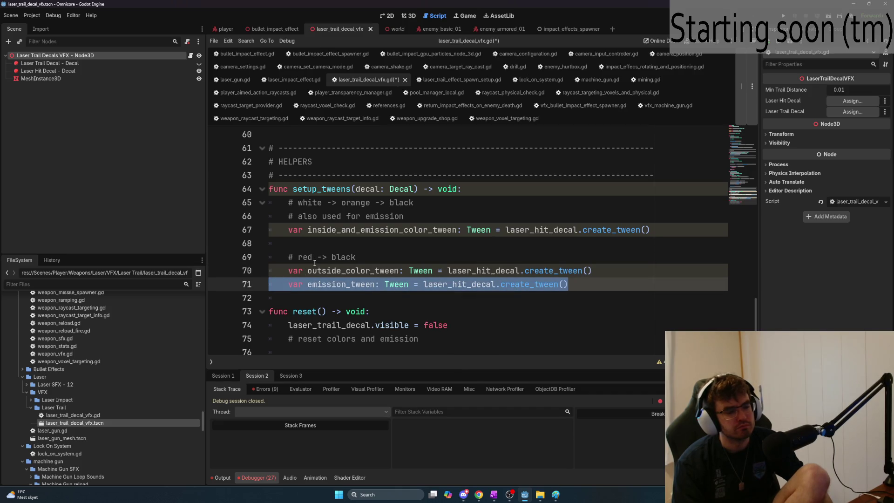
{"action": "left_click", "coordinate": [621, 275]}
{"action": "key", "text": "Return"}
{"action": "key", "text": "Return"}
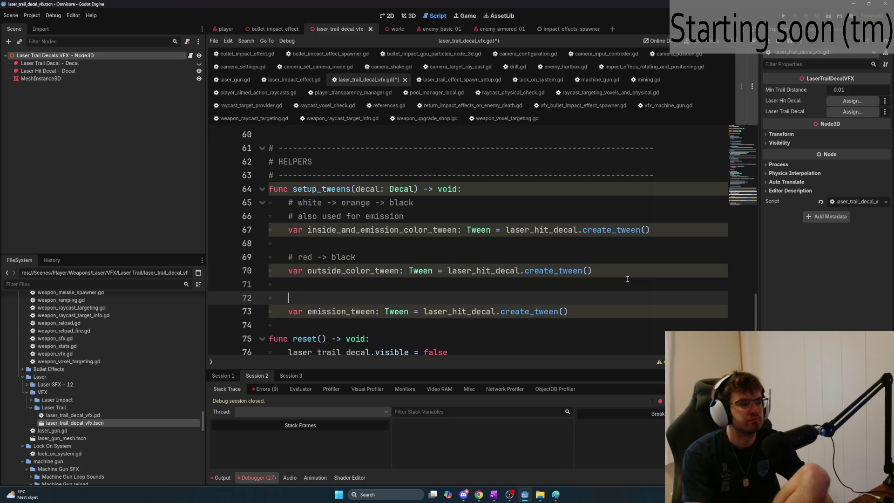
{"action": "type", "text": "# "}
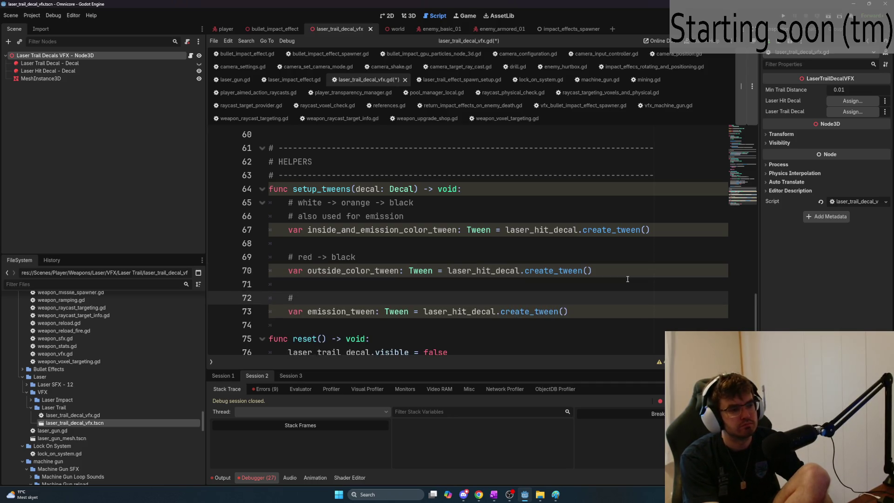
{"action": "type", "text": "High to low"}
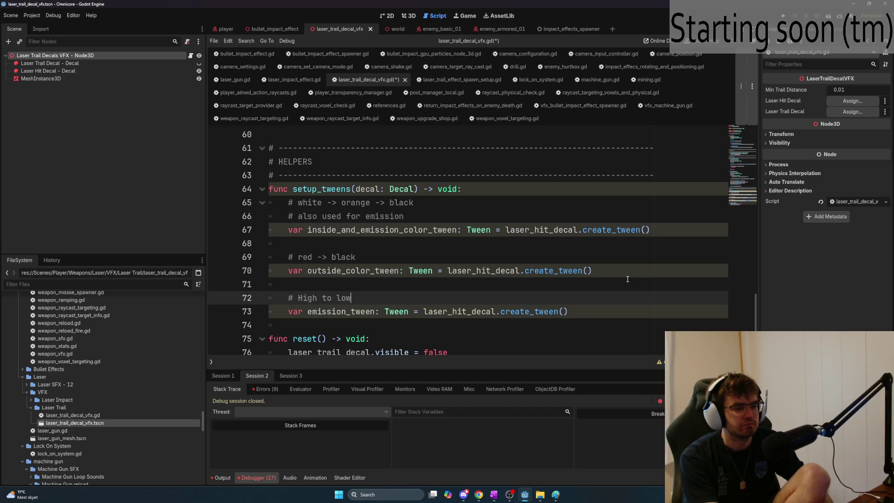
{"action": "scroll", "coordinate": [490, 275], "scroll_direction": "up", "scroll_amount": 6}
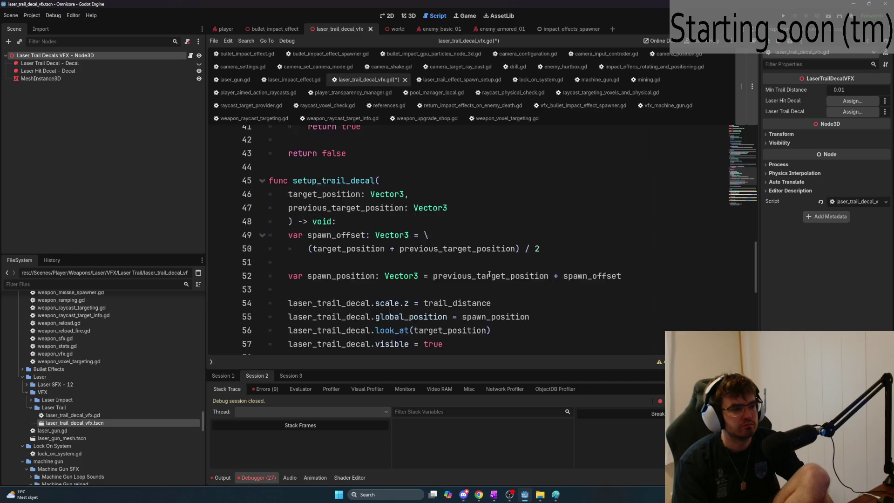
- Move the min_trail_distance export line up beside trail_distance
{"action": "scroll", "coordinate": [490, 275], "scroll_direction": "up", "scroll_amount": 13}
{"action": "left_click", "coordinate": [496, 236]}
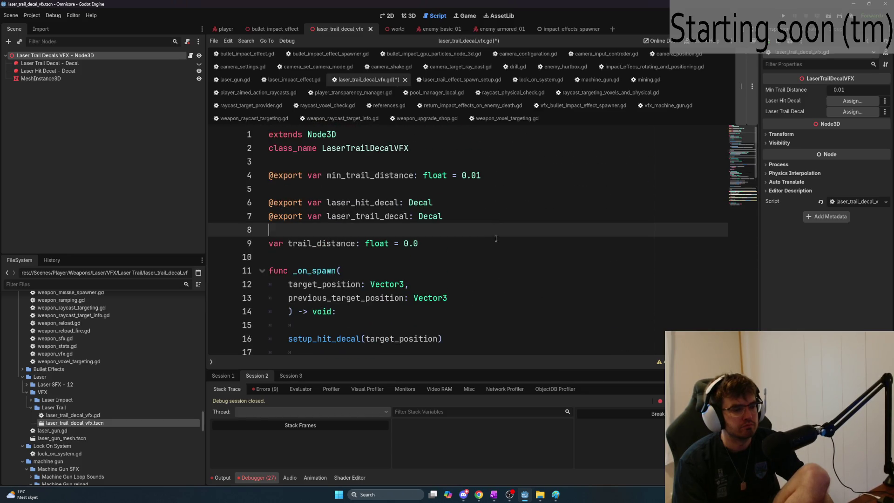
{"action": "left_click", "coordinate": [499, 244]}
{"action": "left_click", "coordinate": [501, 228]}
{"action": "left_click", "coordinate": [494, 220]}
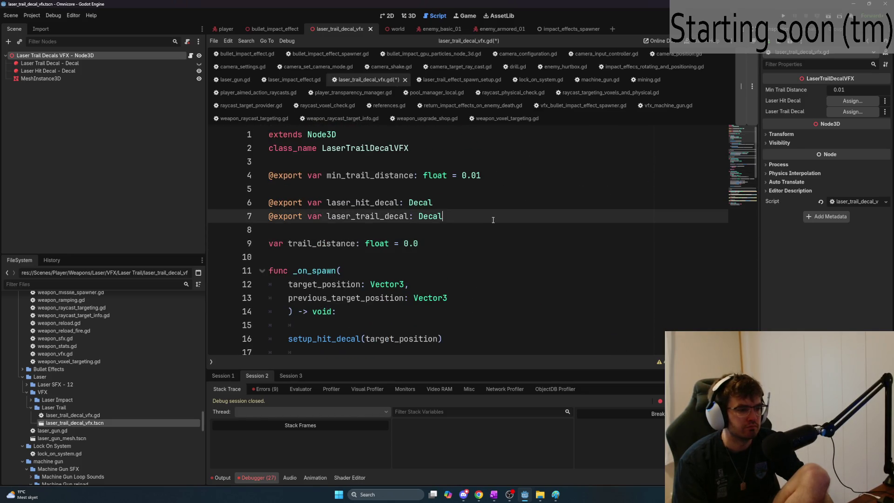
{"action": "left_click", "coordinate": [457, 200]}
{"action": "left_click", "coordinate": [460, 192]}
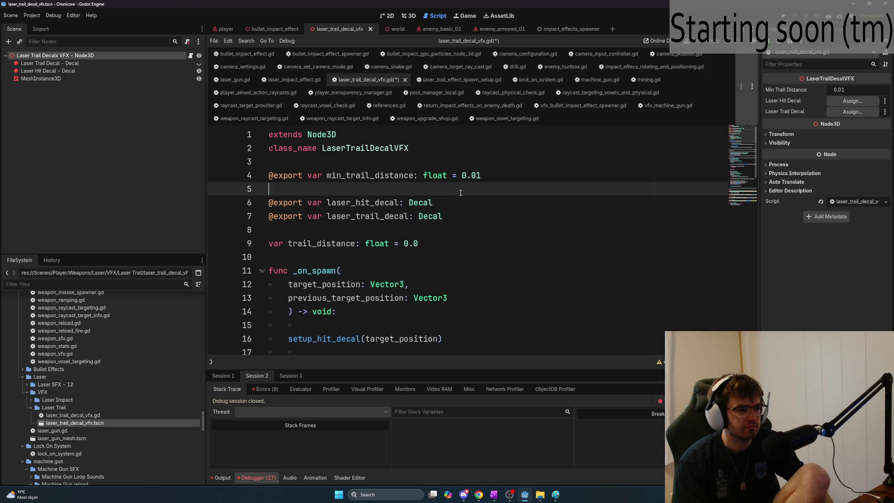
{"action": "left_click_drag", "start_coordinate": [497, 193], "coordinate": [261, 161]}
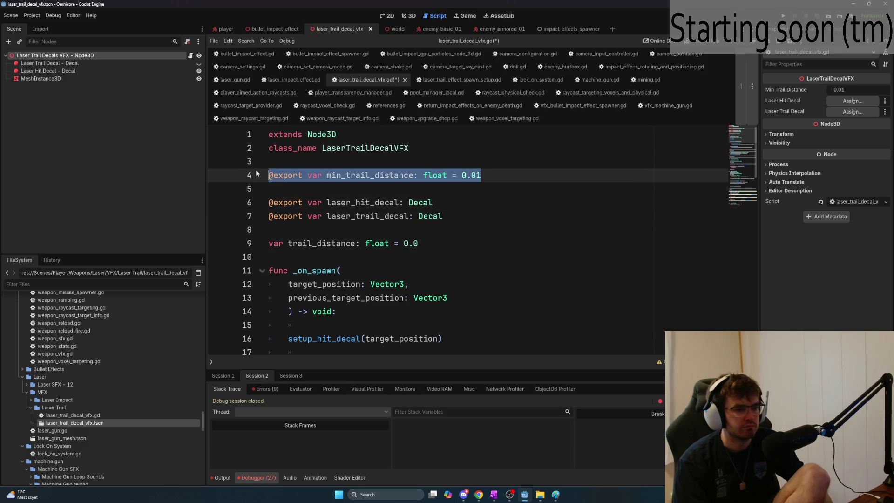
{"action": "key", "text": "ctrl+x"}
{"action": "left_click", "coordinate": [440, 242]}
{"action": "left_click", "coordinate": [452, 234]}
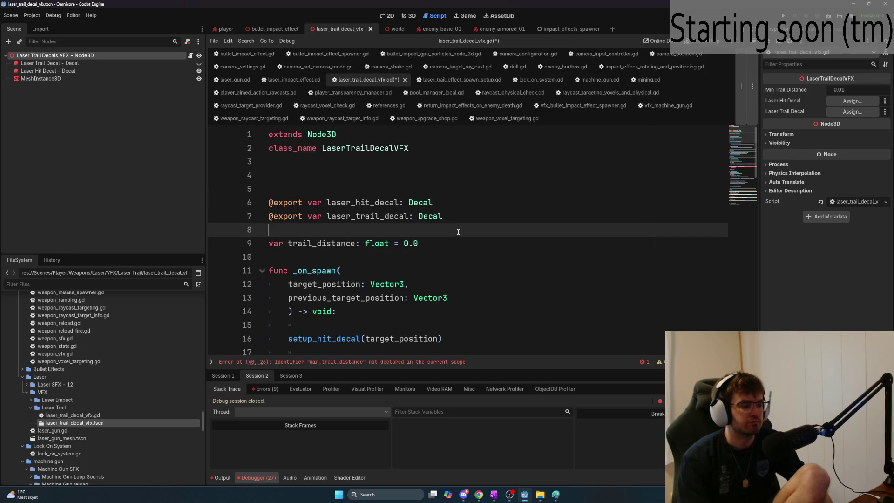
{"action": "key", "text": "ctrl+v"}
- Add a # Trail comment and move laser_trail_decal into that group
{"action": "left_click", "coordinate": [459, 231]}
{"action": "key", "text": "Return"}
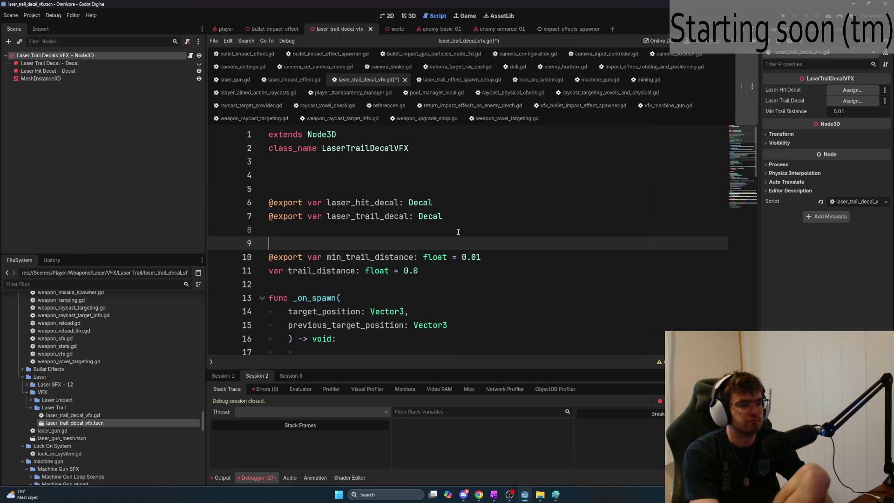
{"action": "type", "text": "Trails"}
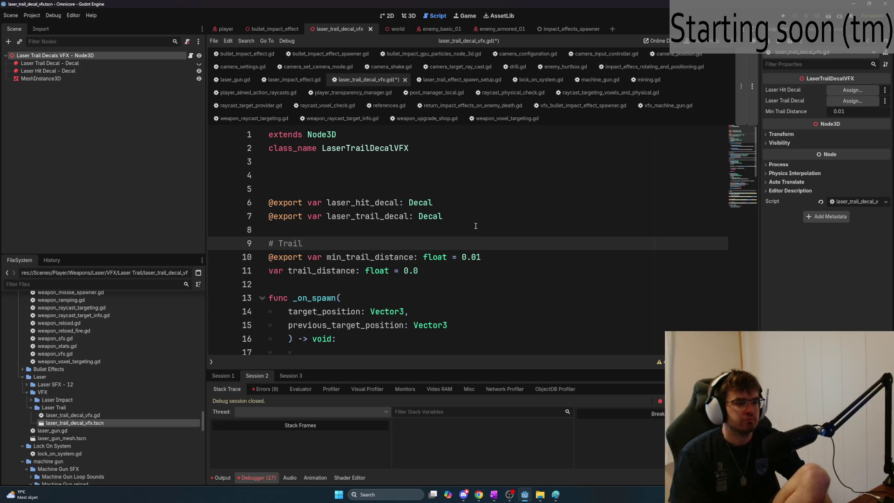
{"action": "key", "text": "Up"}
{"action": "key", "text": "Up"}
{"action": "key", "text": "End"}
{"action": "key", "text": "shift+Home"}
{"action": "key", "text": "ctrl+x"}
{"action": "left_click", "coordinate": [330, 238]}
{"action": "key", "text": "Return"}
{"action": "key", "text": "ctrl+v"}
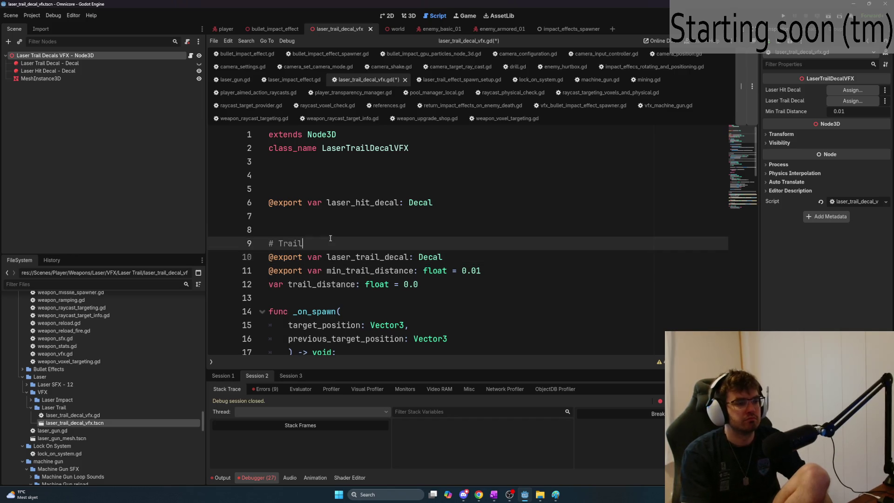
- Add '# Hit' above laser_hit_decal, remove extra blank lines, and add a '# General' comment below
{"action": "key", "text": "Up"}
{"action": "key", "text": "Up"}
{"action": "key", "text": "Up"}
{"action": "type", "text": "# Hit"}
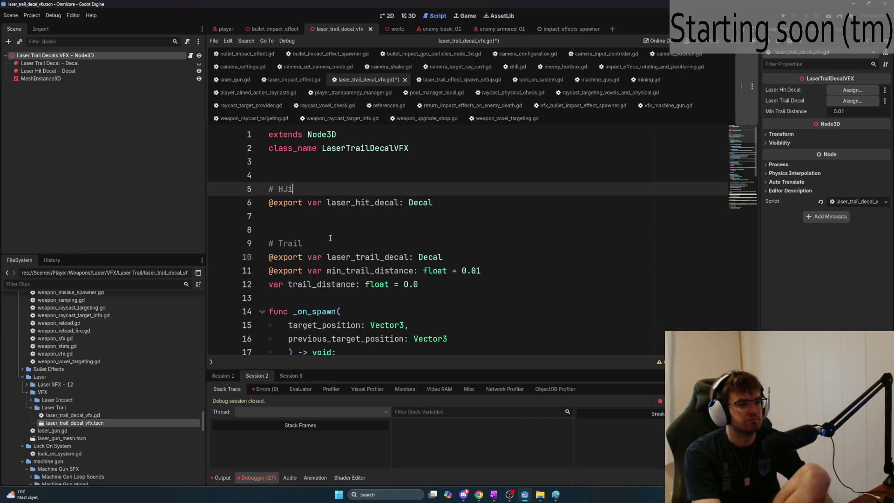
{"action": "key", "text": "Down"}
{"action": "key", "text": "Down"}
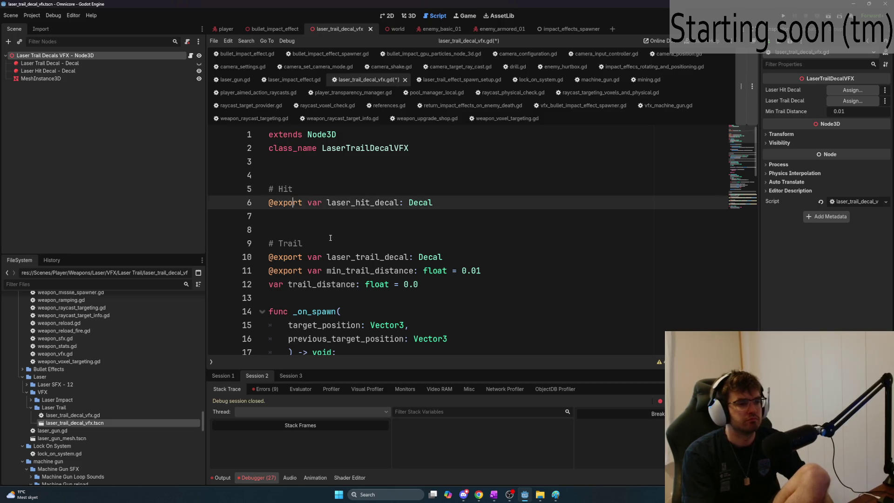
{"action": "key", "text": "BackSpace"}
{"action": "key", "text": "Down"}
{"action": "key", "text": "Down"}
{"action": "key", "text": "Down"}
{"action": "key", "text": "Down"}
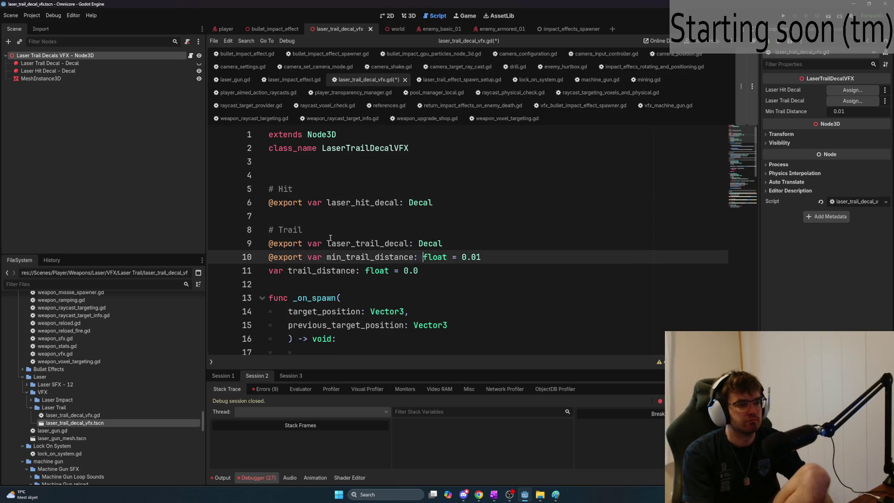
{"action": "key", "text": "Up"}
{"action": "key", "text": "Down"}
{"action": "key", "text": "Return"}
{"action": "key", "text": "Return"}
{"action": "key", "text": "Up"}
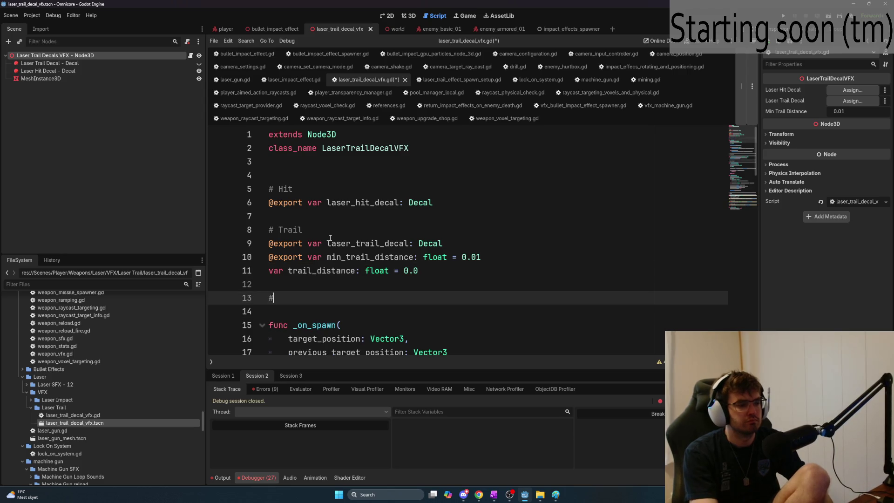
{"action": "type", "text": "# General"}
{"action": "key", "text": "Return"}
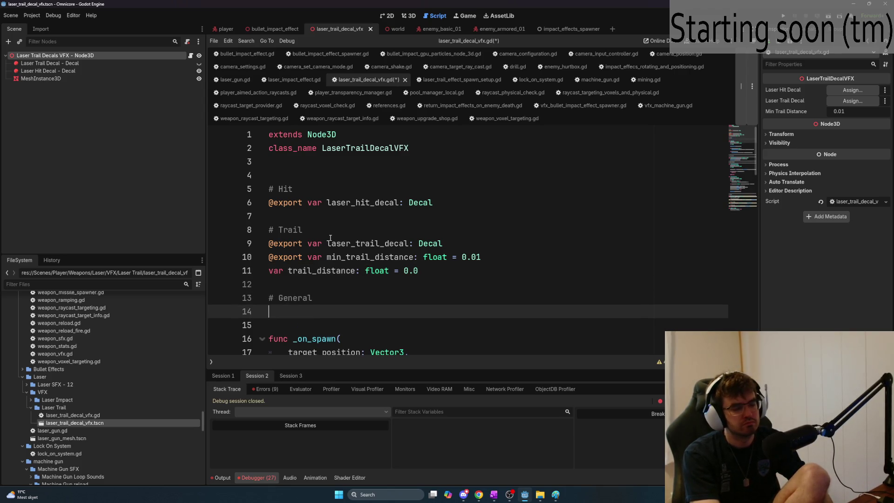
{"action": "type", "text": "var"}
{"action": "scroll", "coordinate": [331, 238], "scroll_direction": "down", "scroll_amount": 10}
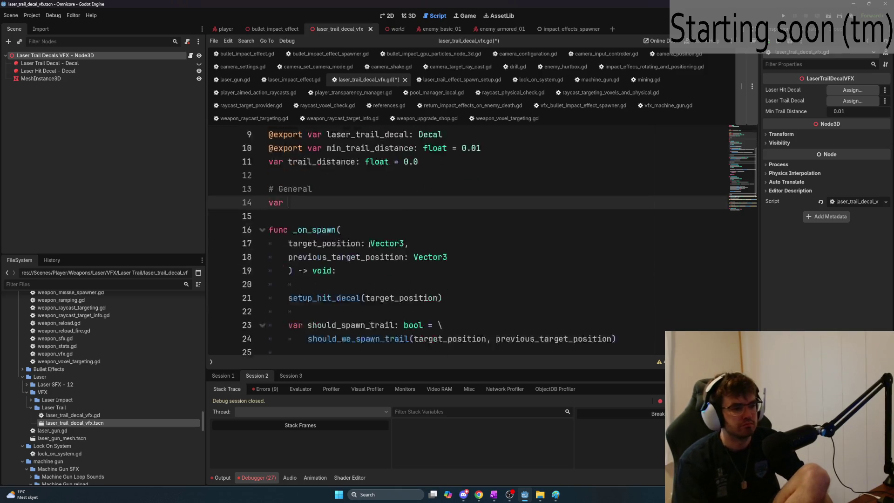
{"action": "type", "text": "start_em"}
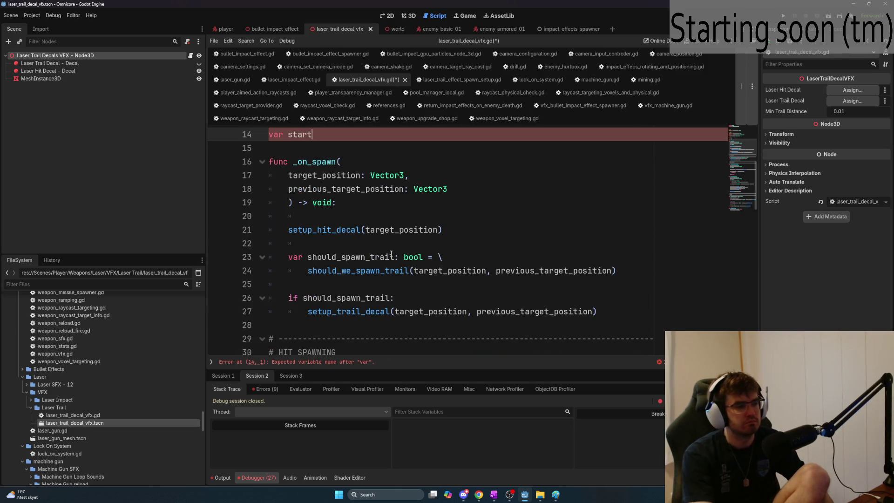
{"action": "type", "text": "ission: fl"}
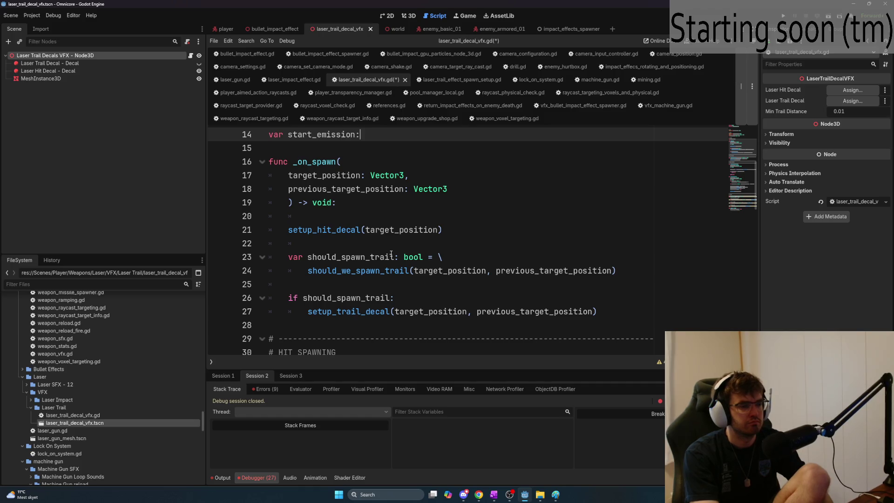
{"action": "type", "text": "oat ="}
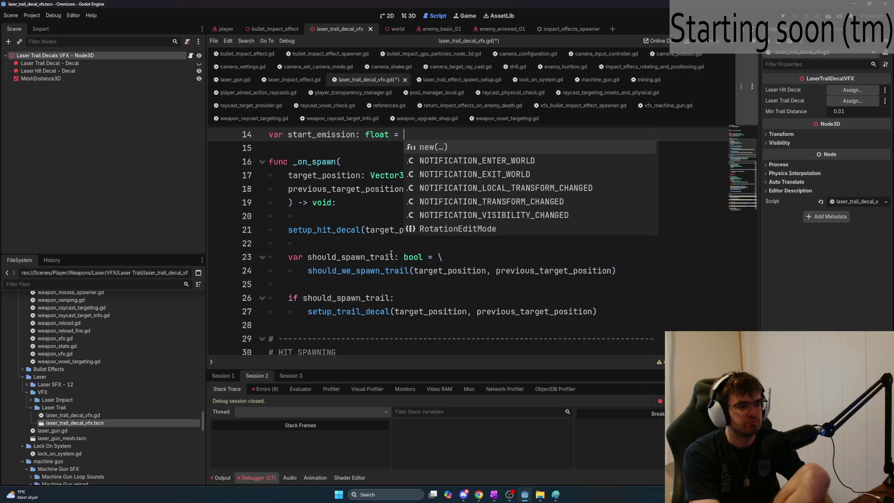
{"action": "key", "text": "Home"}
{"action": "type", "text": "@export"}
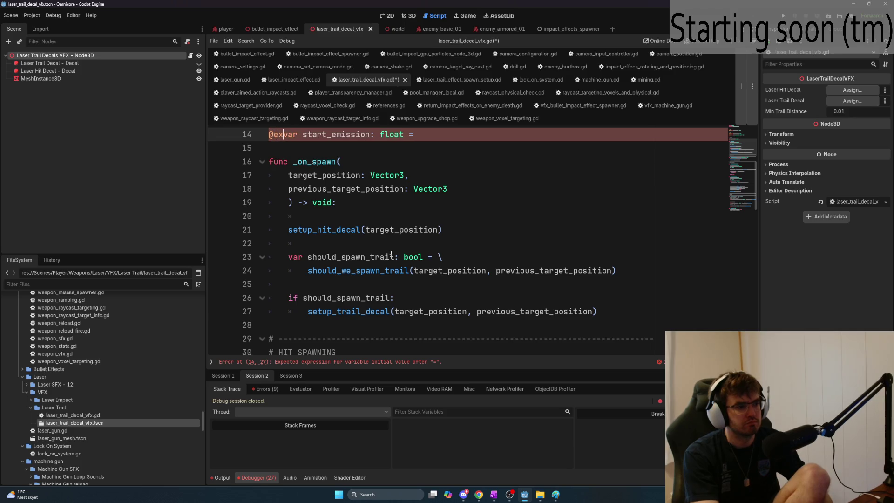
{"action": "scroll", "coordinate": [394, 251], "scroll_direction": "up", "scroll_amount": 2}
- Rename the General comment to '# VFX settings'
{"action": "left_click", "coordinate": [327, 204]}
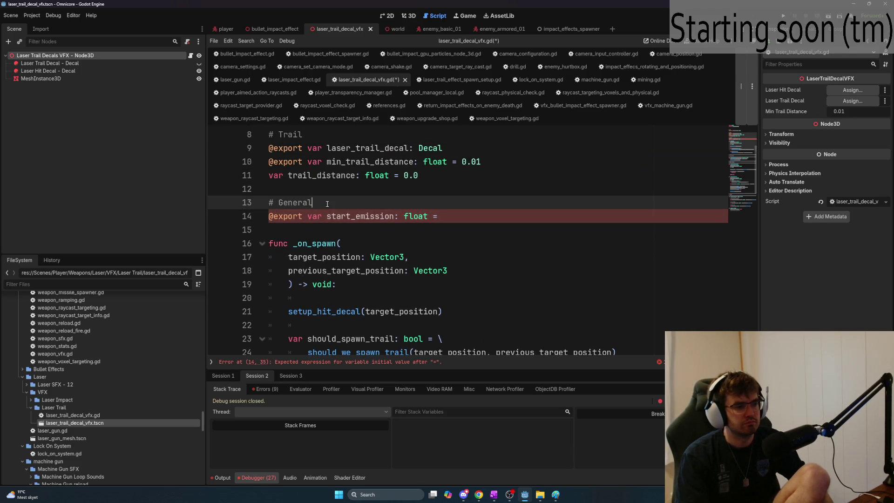
{"action": "key", "text": "BackSpace"}
{"action": "key", "text": "BackSpace"}
{"action": "key", "text": "BackSpace"}
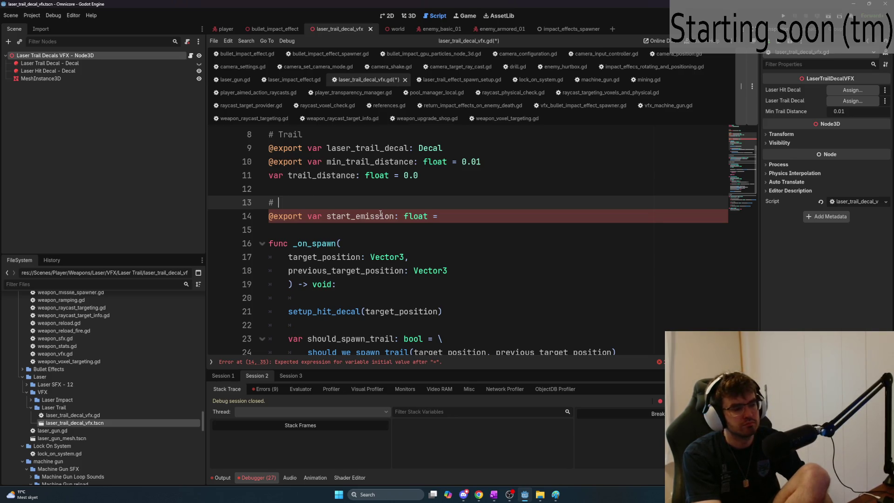
{"action": "type", "text": "X settings"}
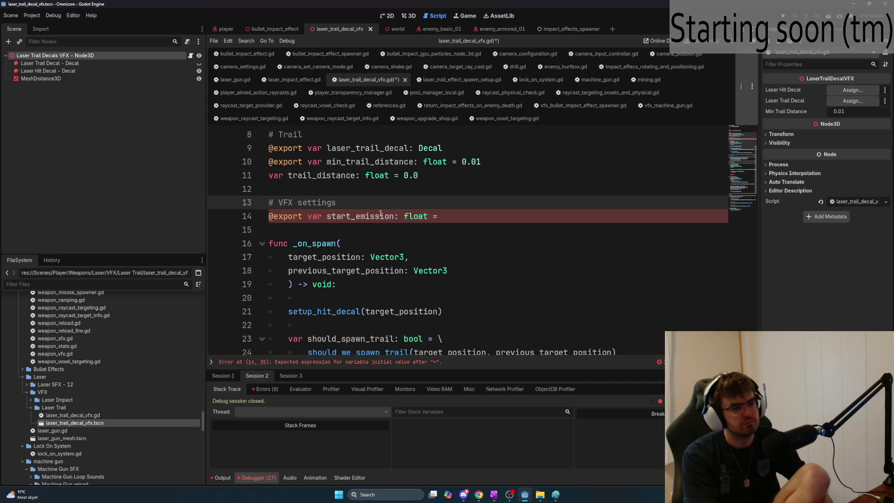
{"action": "key", "text": "Down"}
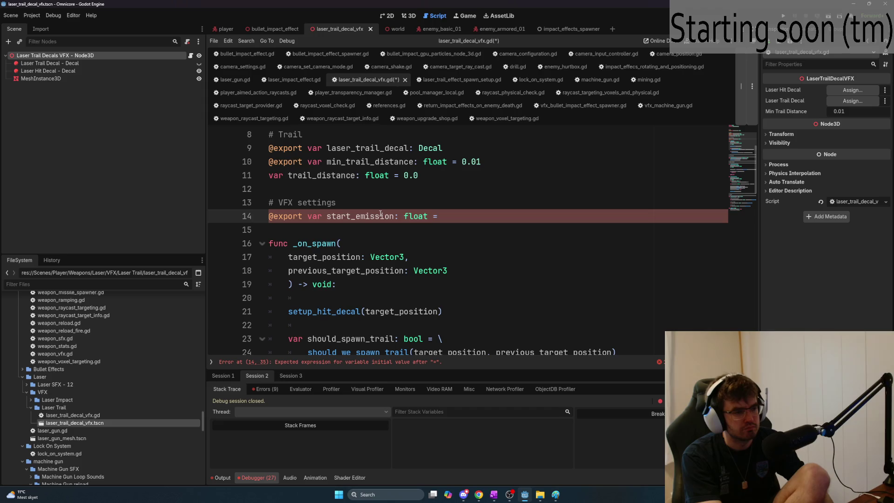
{"action": "key", "text": "Return"}
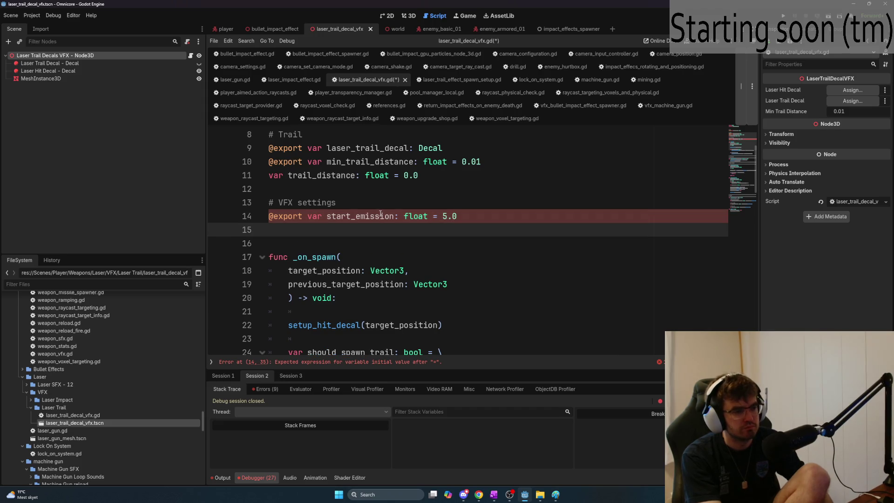
{"action": "key", "text": "BackSpace"}
{"action": "type", "text": "export var end_"}
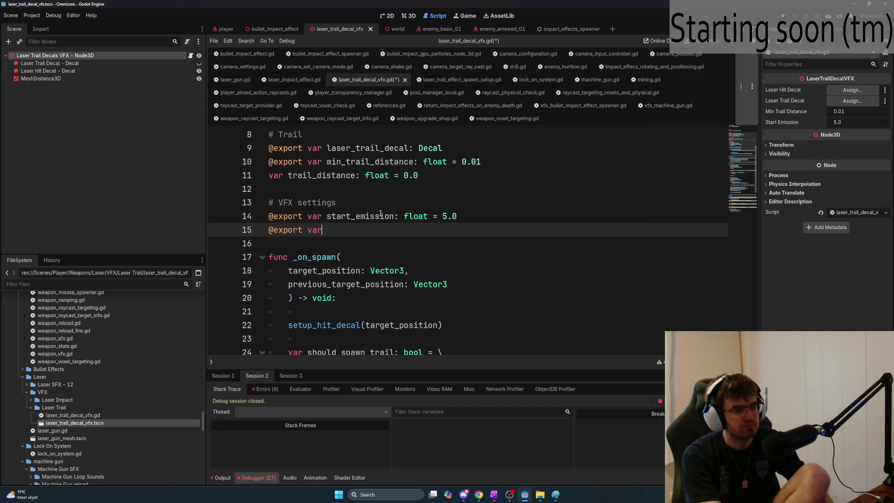
{"action": "type", "text": "emission: float = "}
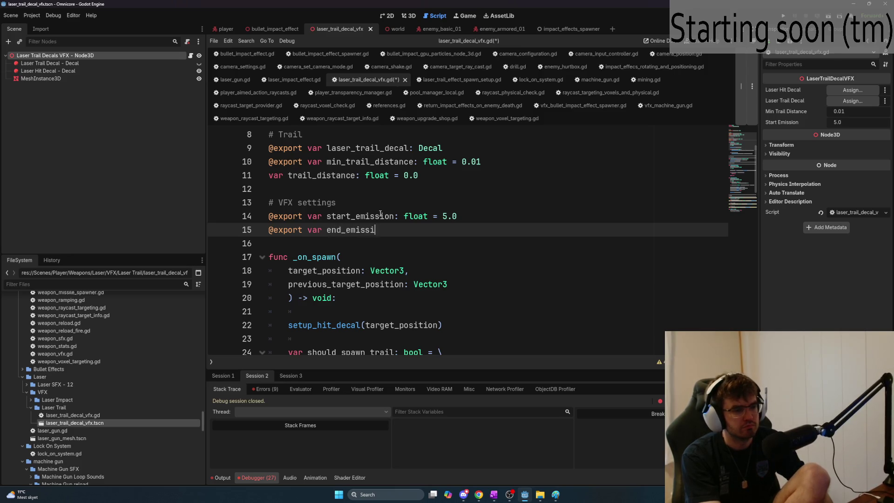
{"action": "type", "text": "0.0"}
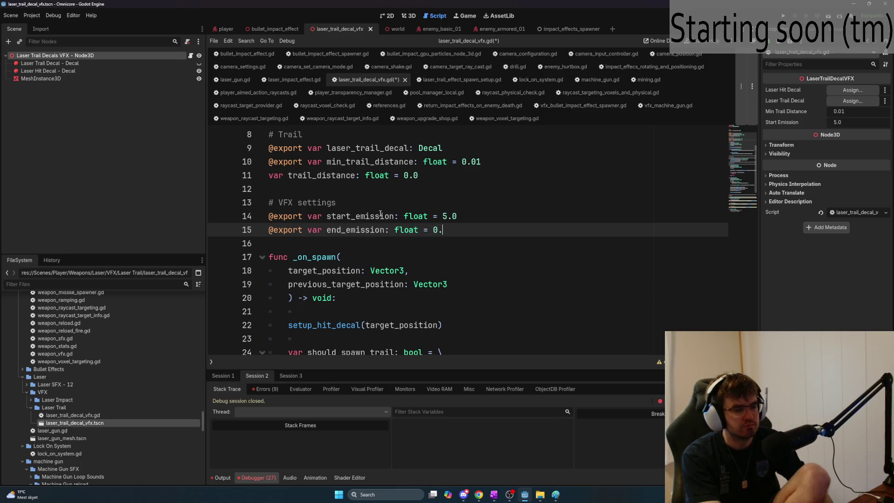
{"action": "key", "text": "Return"}
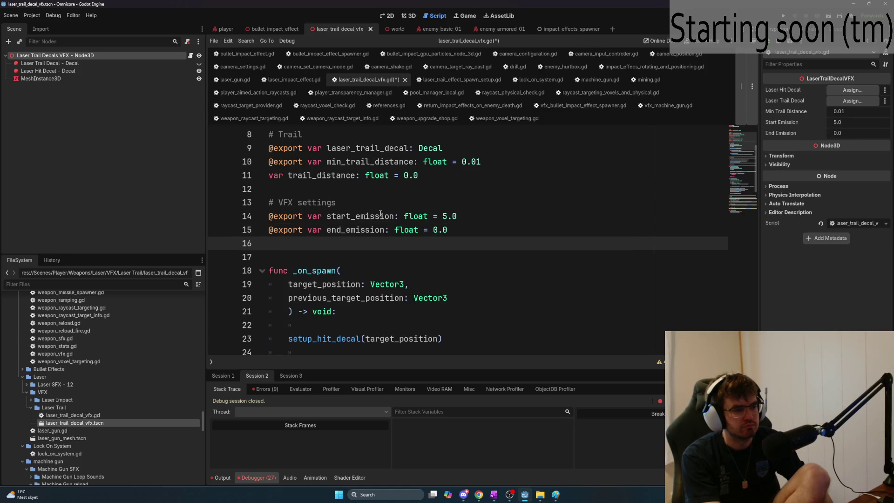
{"action": "type", "text": "export var "}
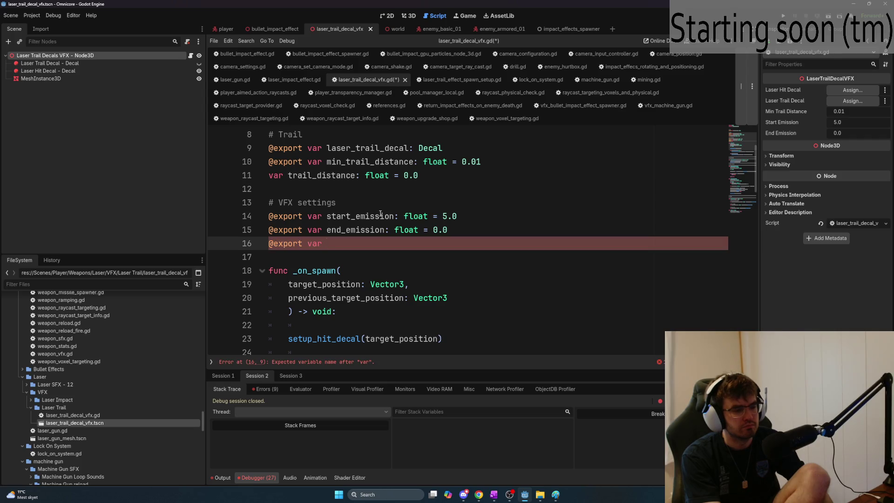
{"action": "type", "text": "start_co"}
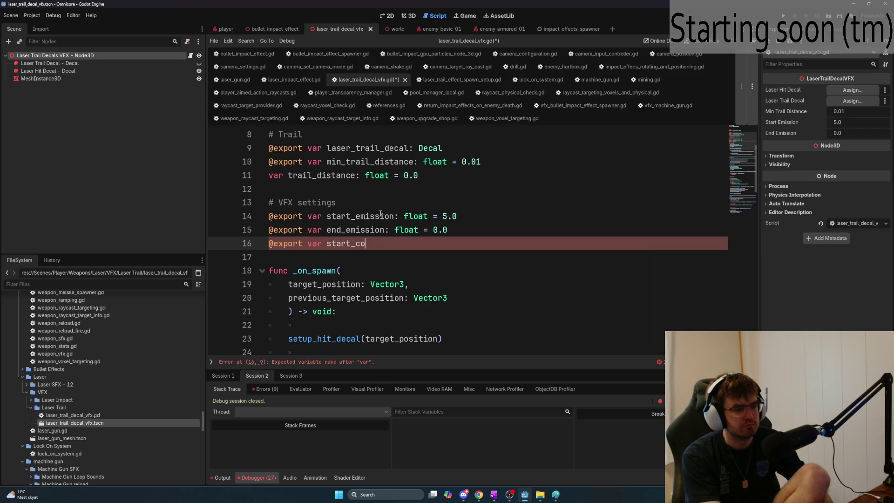
{"action": "type", "text": "lor_inside:"}
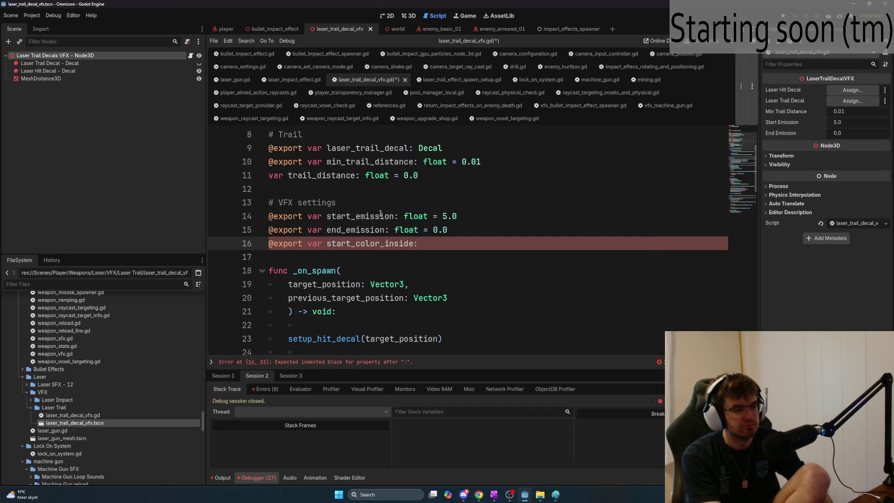
{"action": "type", "text": " Color ="}
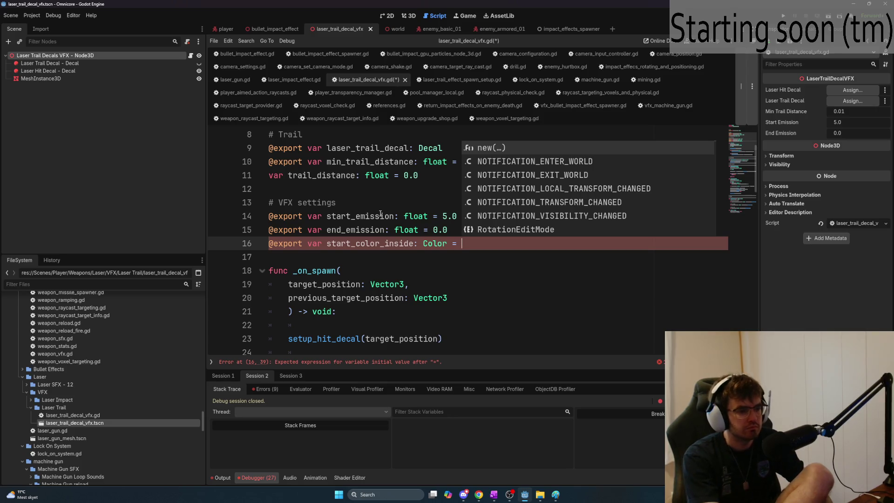
- Give start_color_inside the default value Color(1, 1, 1, 1) and begin another export line
{"action": "type", "text": "B"}
{"action": "key", "text": "BackSpace"}
{"action": "type", "text": "Color.White"}
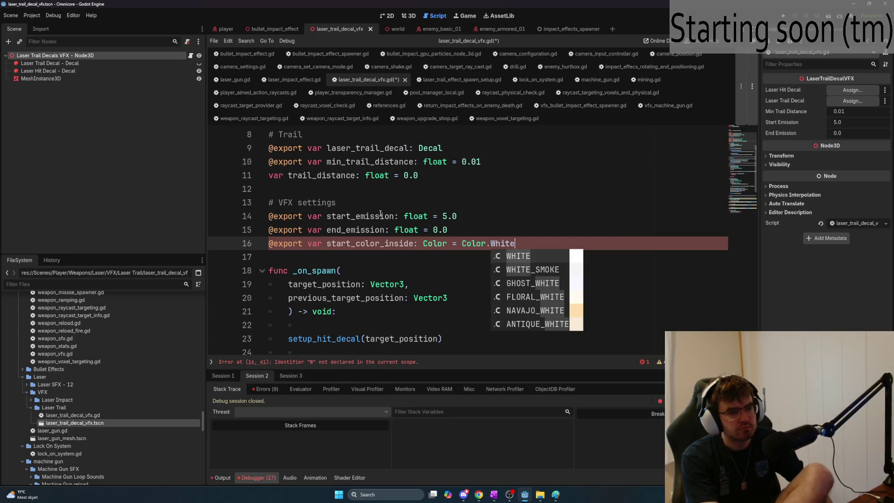
{"action": "key", "text": "Return"}
{"action": "key", "text": "Return"}
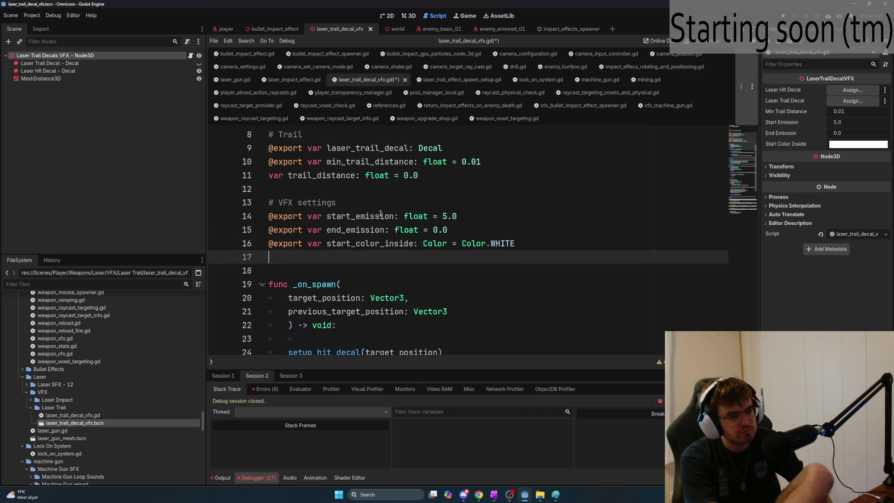
{"action": "key", "text": "BackSpace"}
{"action": "key", "text": "BackSpace"}
{"action": "key", "text": "BackSpace"}
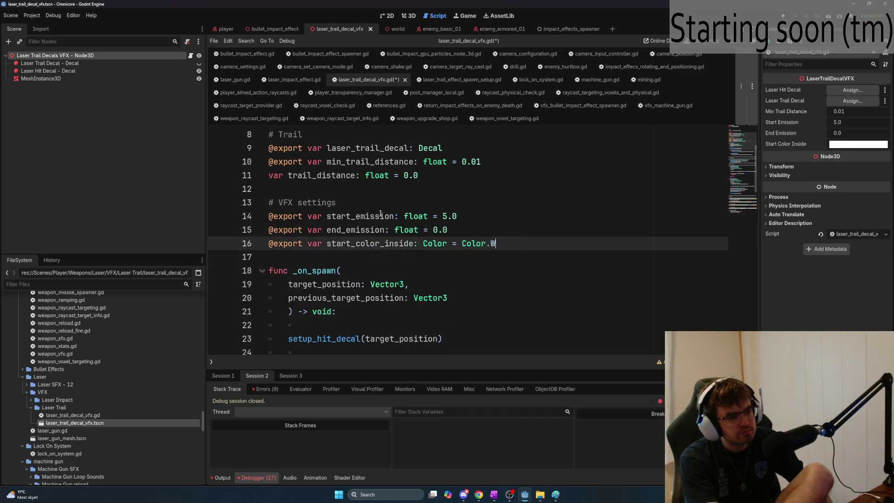
{"action": "type", "text": "(1, 1, 1,1"}
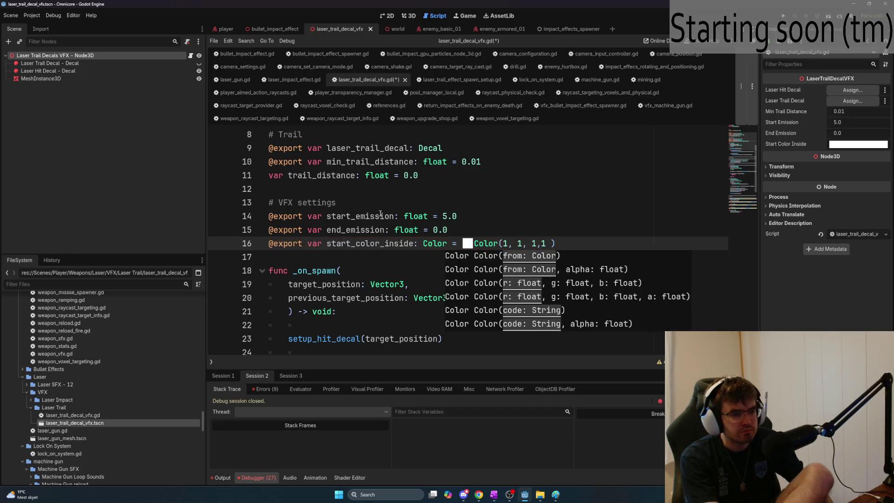
{"action": "key", "text": "BackSpace"}
{"action": "key", "text": "BackSpace"}
{"action": "type", "text": "1"}
{"action": "key", "text": "super+v"}
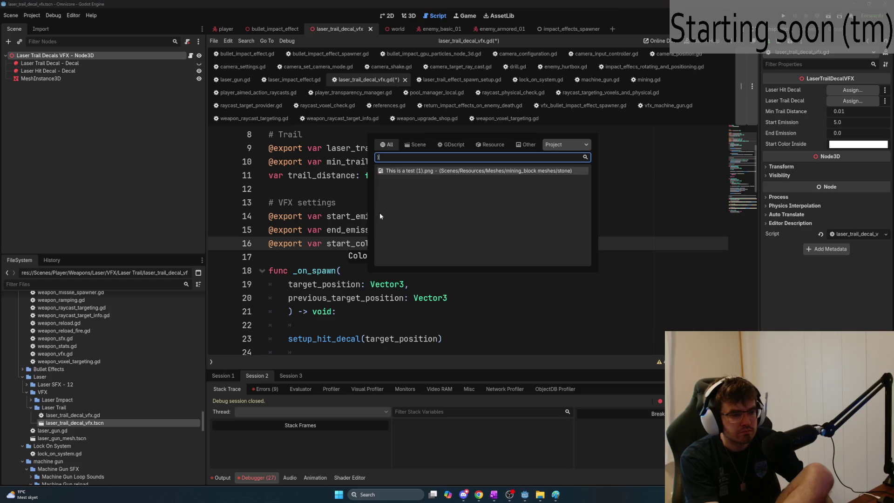
{"action": "key", "text": "Escape"}
{"action": "key", "text": "End"}
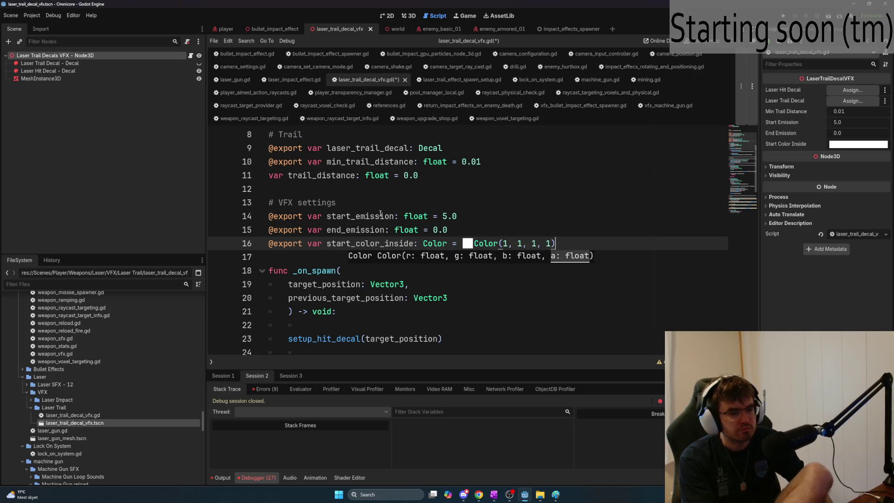
{"action": "key", "text": "Return"}
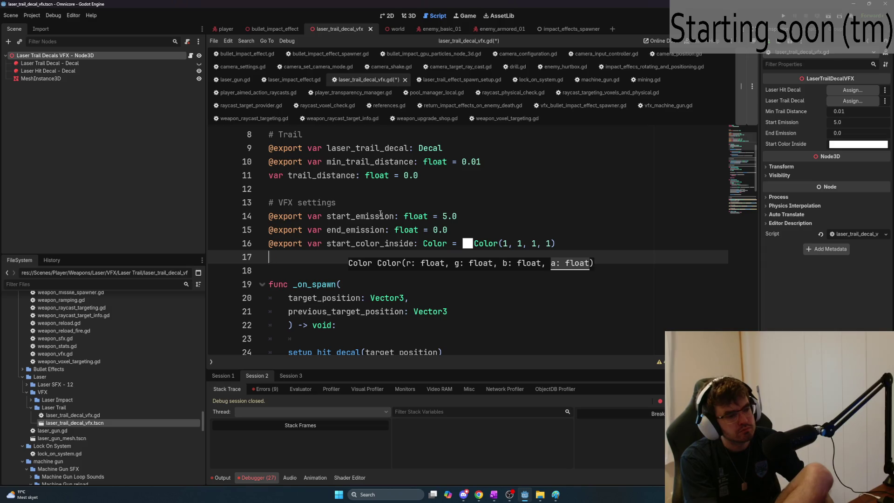
{"action": "type", "text": "@export var"}
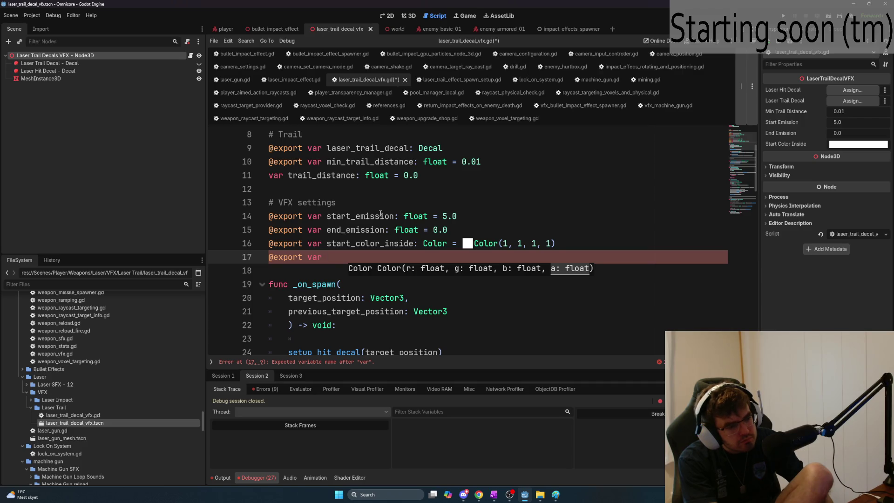
- Name the new colour export mid_progress_color_inside
{"action": "type", "text": "middle_"}
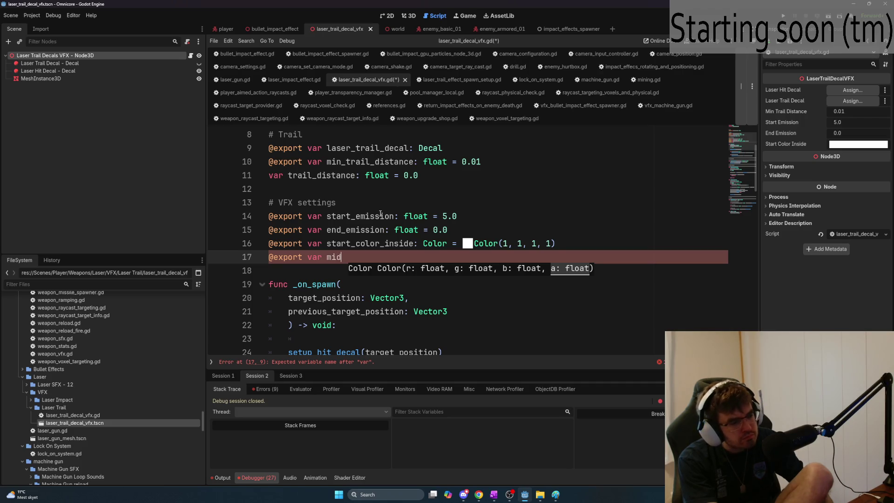
{"action": "key", "text": "BackSpace"}
{"action": "key", "text": "BackSpace"}
{"action": "key", "text": "BackSpace"}
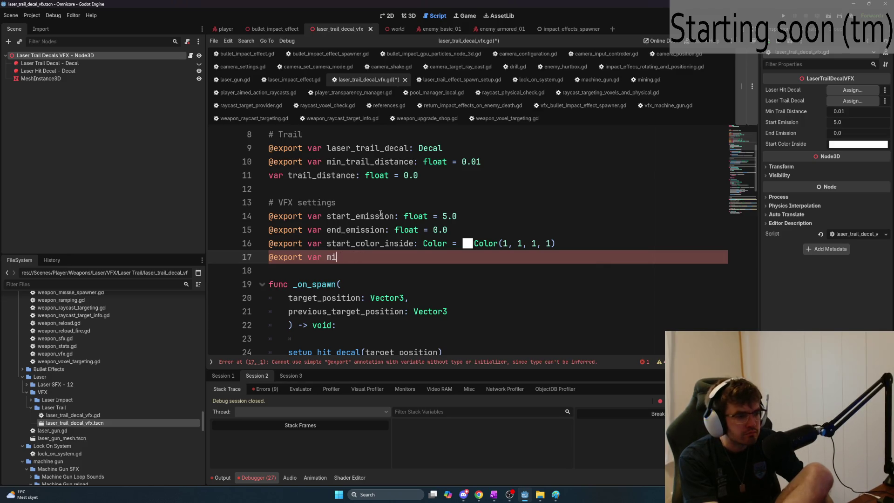
{"action": "type", "text": "middle_c"}
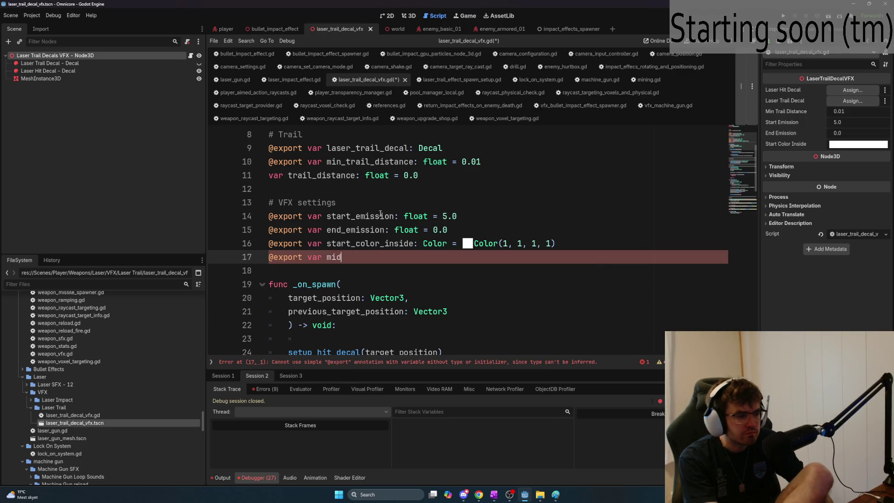
{"action": "type", "text": "olor_in"}
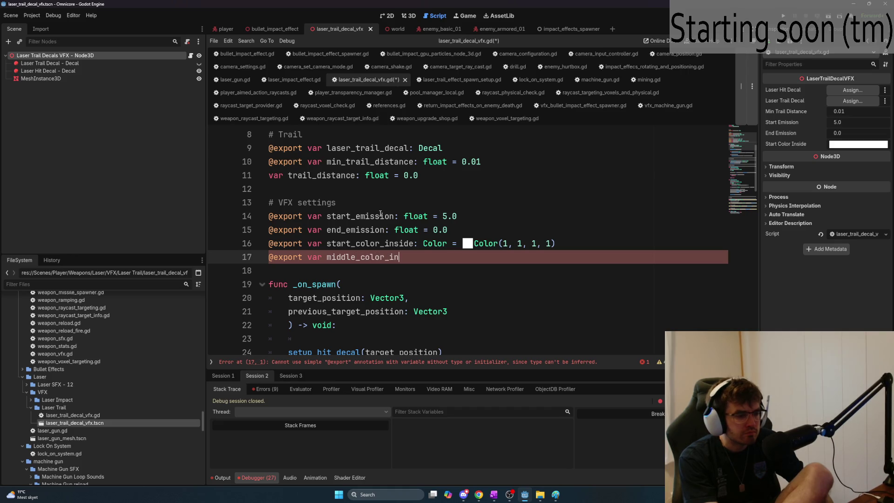
{"action": "key", "text": "BackSpace"}
{"action": "key", "text": "BackSpace"}
{"action": "key", "text": "BackSpace"}
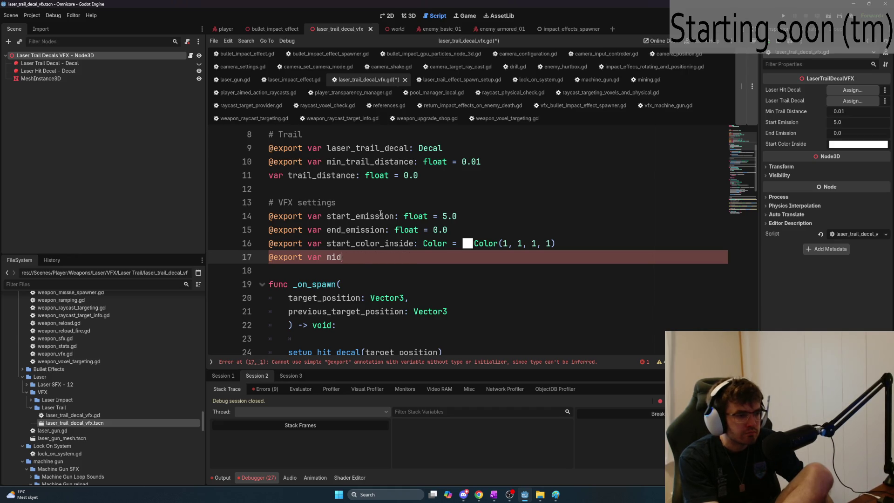
{"action": "type", "text": "mid_progress_co"}
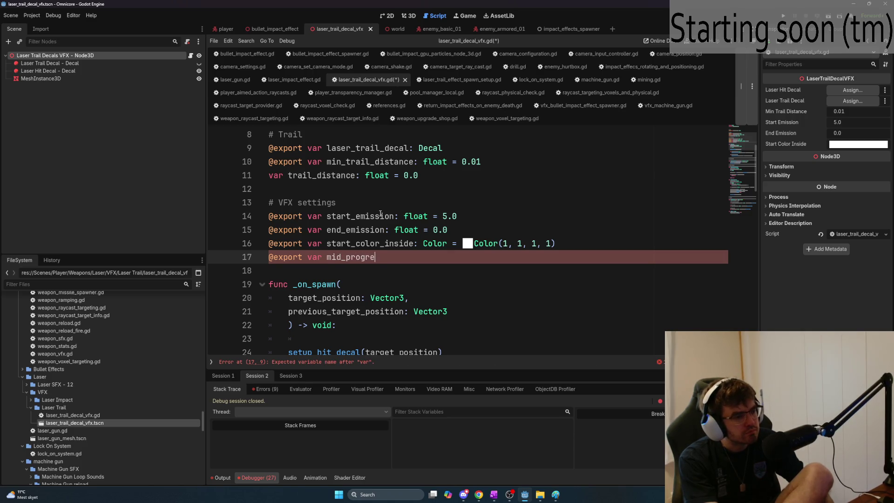
{"action": "type", "text": "lor_inside:"}
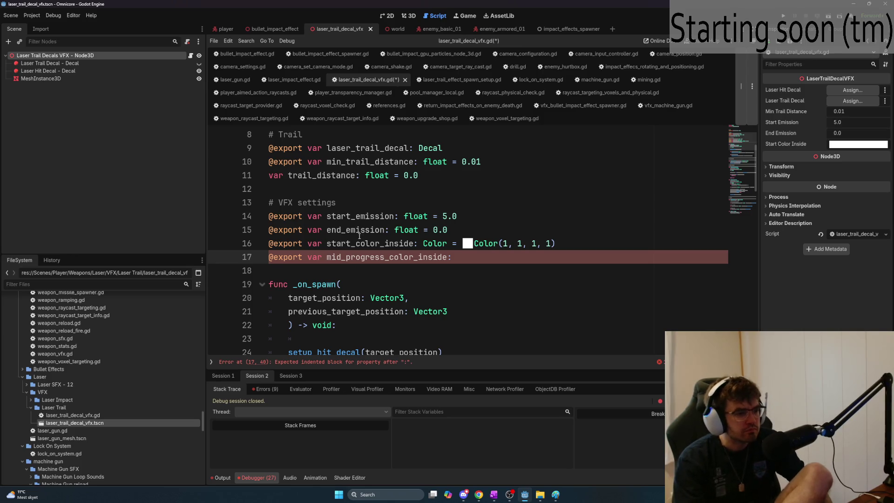
- Rename the exports to color_inside_start and color_inside_mid_progress, with Color(1, 0, 0, 1)
{"action": "left_click_drag", "start_coordinate": [355, 243], "coordinate": [327, 243]}
{"action": "key", "text": "Delete"}
{"action": "key", "text": "Delete"}
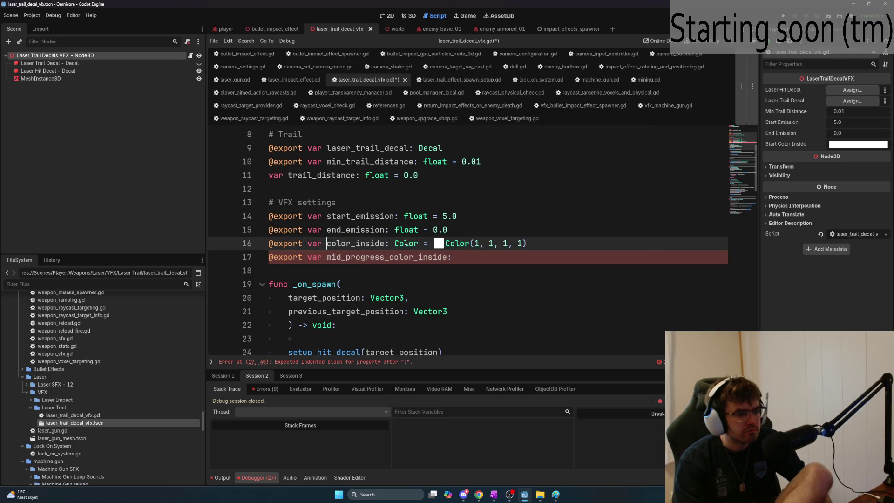
{"action": "type", "text": "_start"}
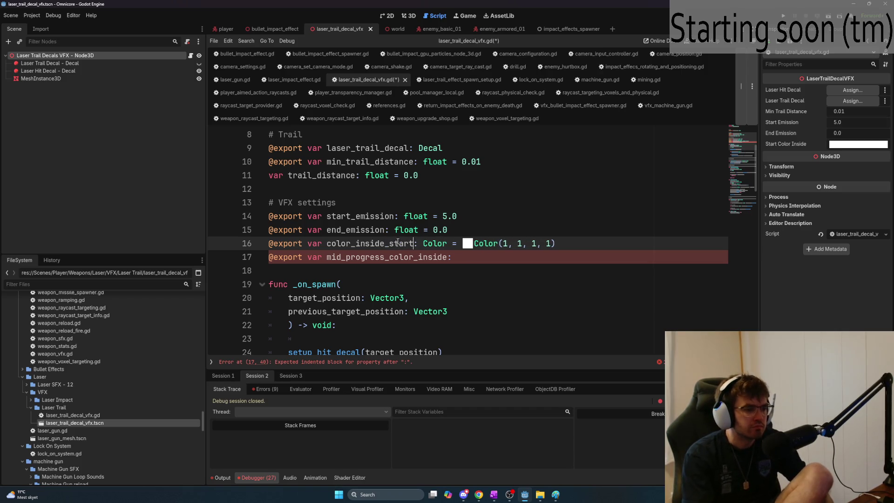
{"action": "left_click_drag", "start_coordinate": [384, 260], "coordinate": [326, 259]}
{"action": "key", "text": "Delete"}
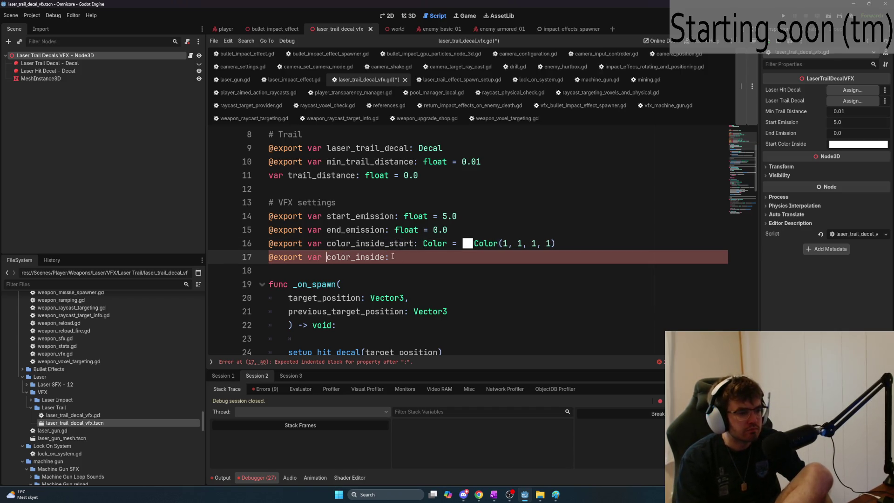
{"action": "type", "text": "_mid_øp"}
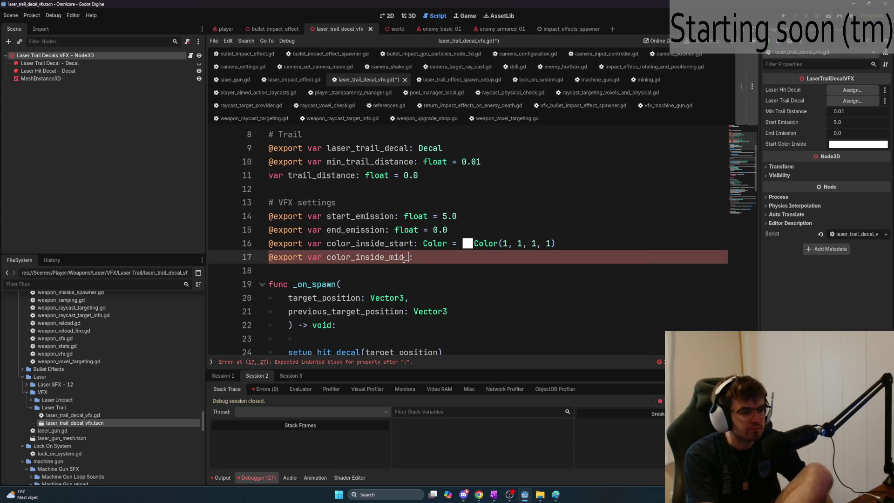
{"action": "type", "text": "progress"}
{"action": "key", "text": "End"}
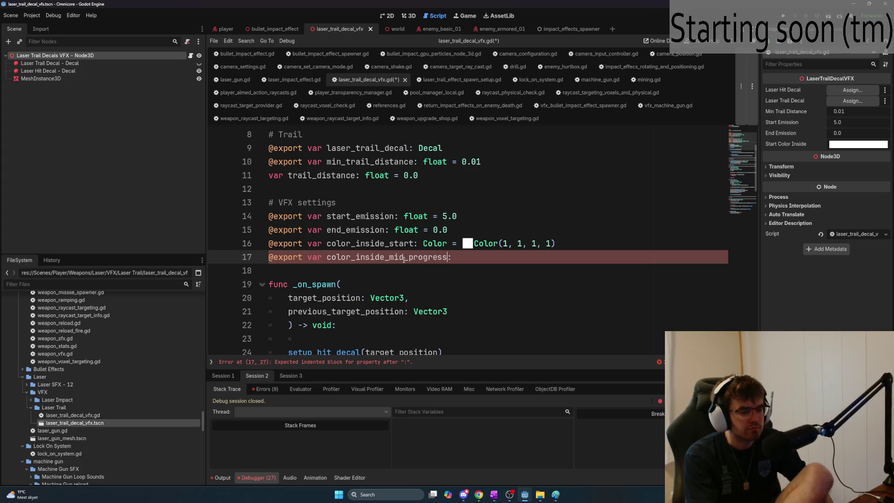
{"action": "type", "text": "Color = "}
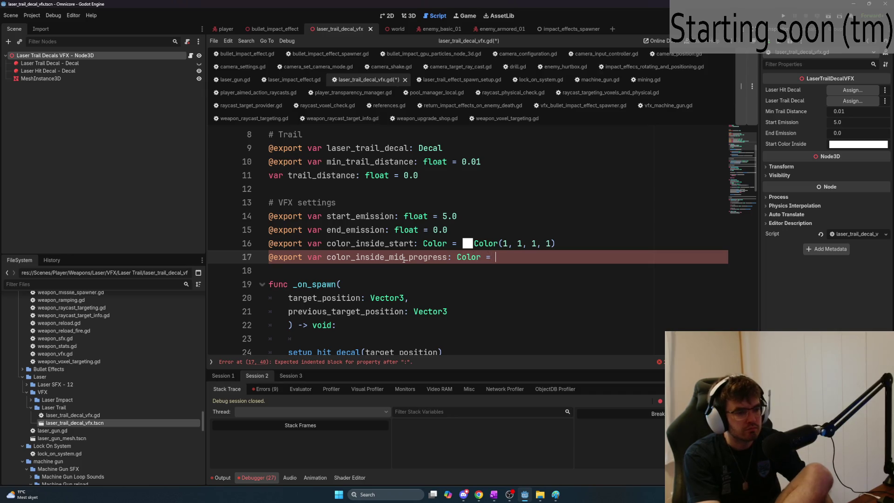
{"action": "type", "text": "Color("}
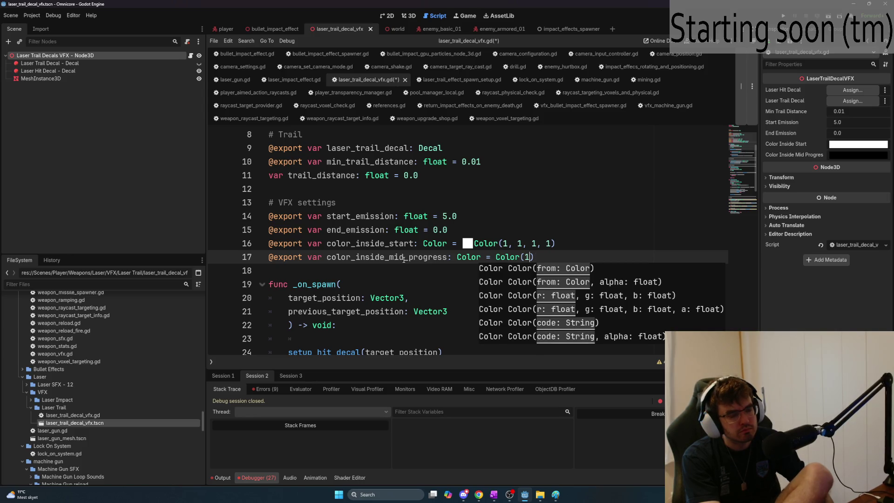
{"action": "type", "text": "1,"}
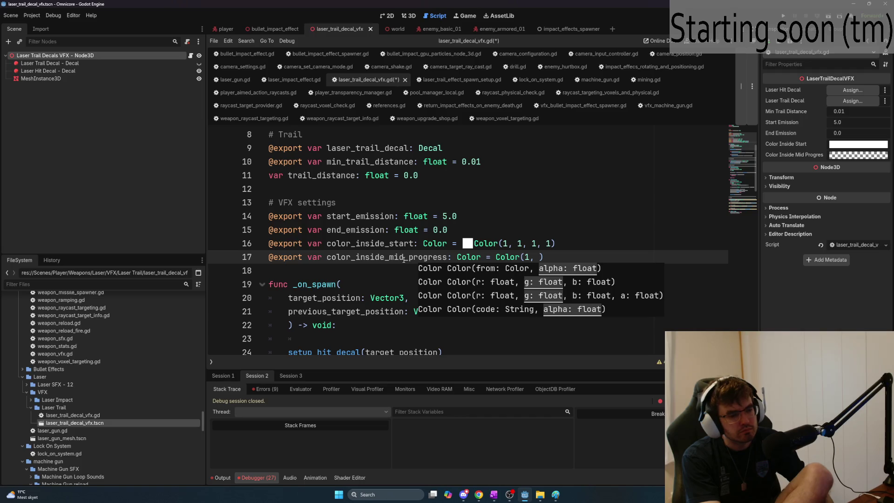
{"action": "type", "text": "0, 0, "}
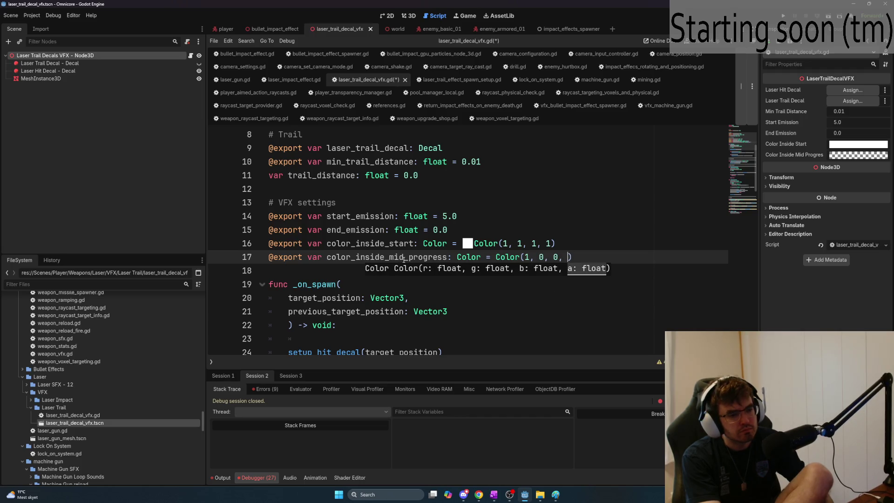
{"action": "type", "text": "1"}
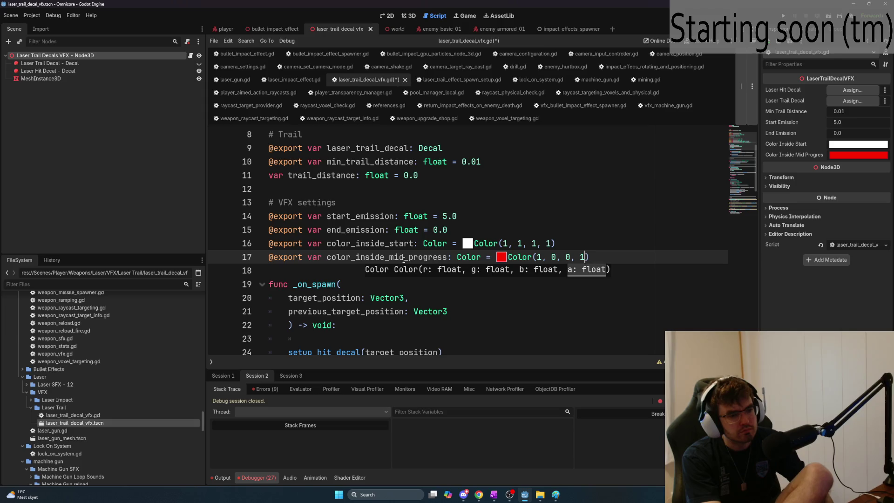
- Change Color Inside Mid Progress in the Inspector to a brightened orange
{"action": "left_click", "coordinate": [866, 153]}
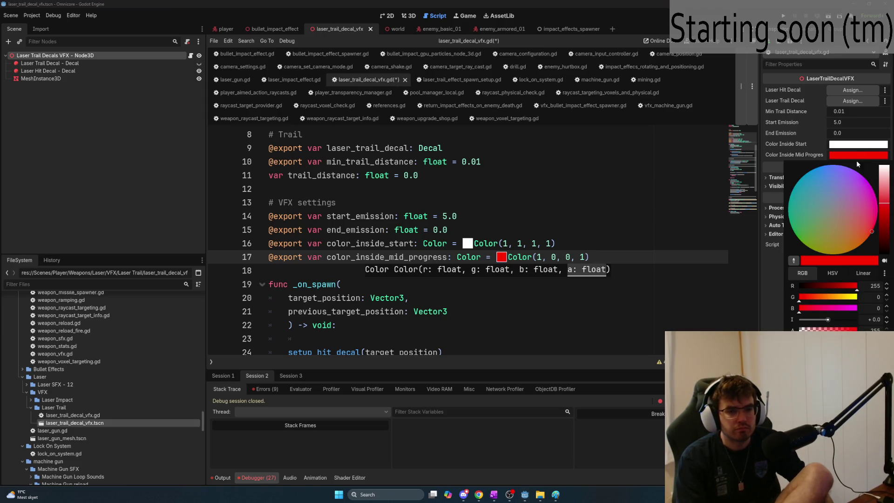
{"action": "left_click", "coordinate": [860, 246]}
{"action": "left_click_drag", "start_coordinate": [859, 247], "coordinate": [859, 246]}
{"action": "left_click", "coordinate": [833, 273]}
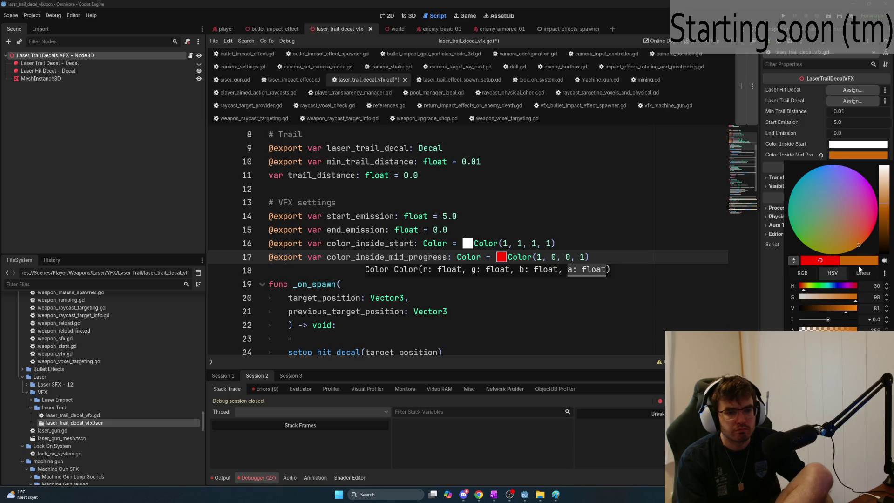
{"action": "left_click", "coordinate": [861, 270]}
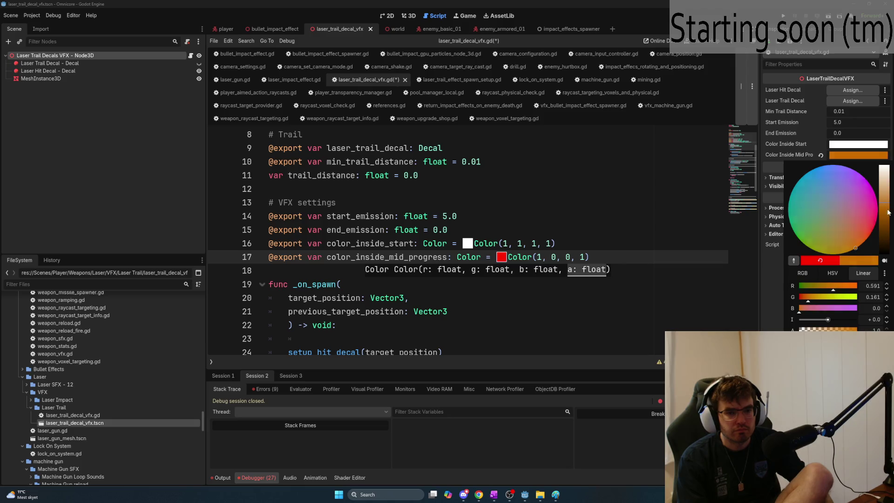
{"action": "mouse_move", "coordinate": [888, 213]}
{"action": "left_mouse_down"}
{"action": "mouse_move", "coordinate": [889, 187]}
{"action": "mouse_move", "coordinate": [888, 196]}
{"action": "left_mouse_up"}
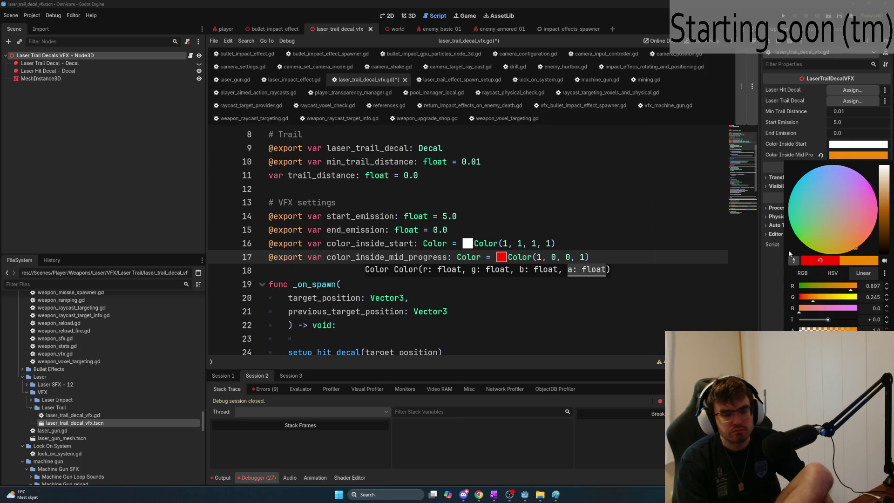
{"action": "left_click_drag", "start_coordinate": [848, 251], "coordinate": [857, 247]}
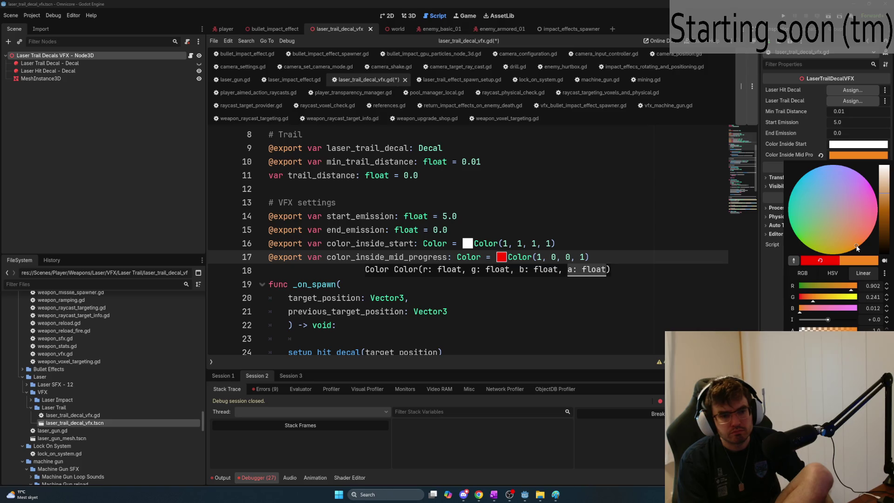
{"action": "left_click", "coordinate": [845, 145]}
{"action": "left_click", "coordinate": [845, 145]}
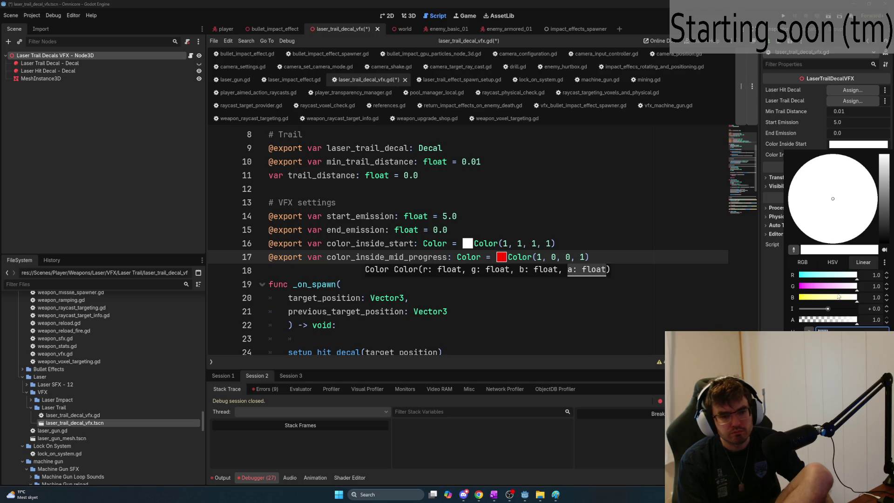
- Set Color Inside Start to orange-yellow by removing blue and lowering green
{"action": "left_click_drag", "start_coordinate": [802, 300], "coordinate": [796, 300]}
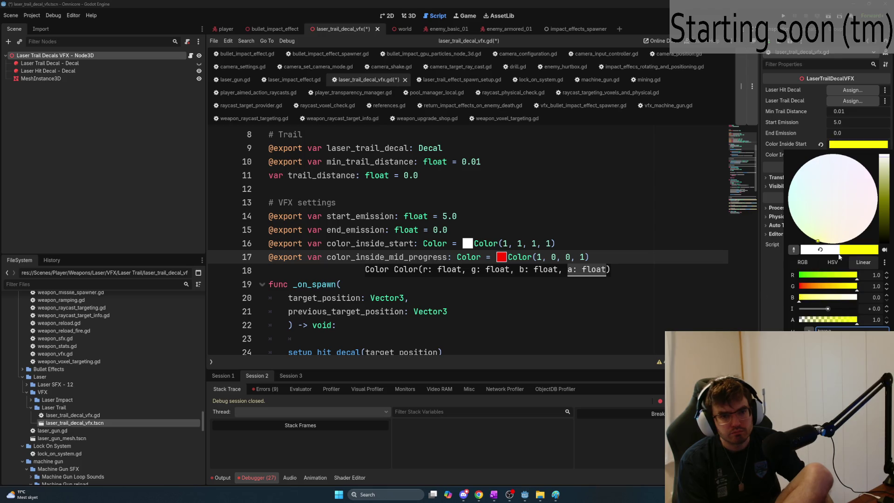
{"action": "left_click", "coordinate": [885, 174]}
{"action": "left_click_drag", "start_coordinate": [885, 174], "coordinate": [888, 161]}
{"action": "left_click_drag", "start_coordinate": [827, 290], "coordinate": [829, 289]}
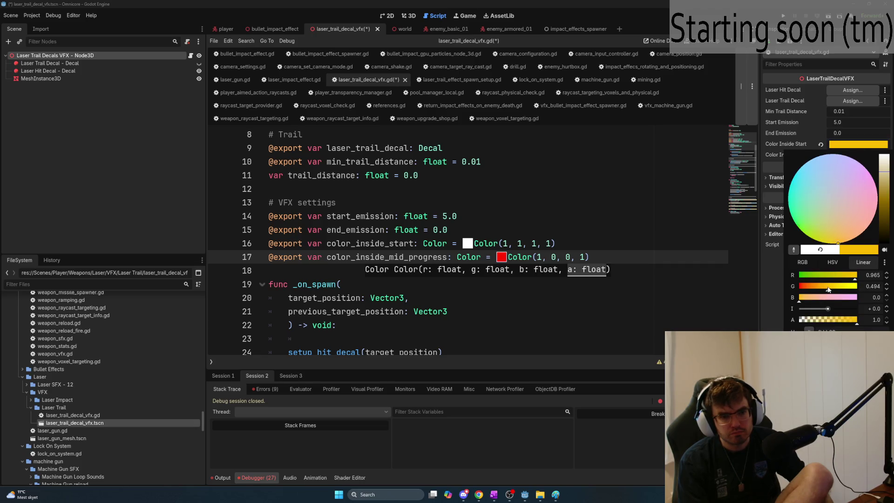
{"action": "left_click", "coordinate": [753, 293]}
- Turn Color Inside Mid Progress red by zeroing green, then recheck the start colour's values
{"action": "left_click", "coordinate": [848, 156]}
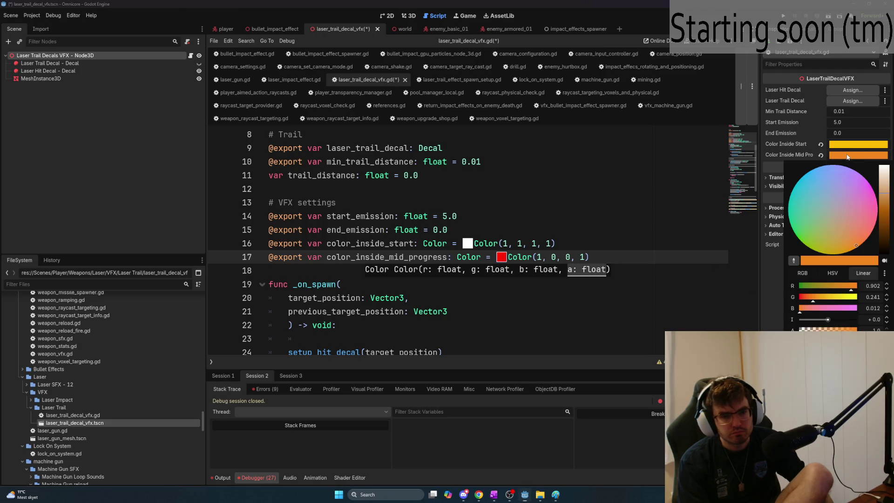
{"action": "left_click_drag", "start_coordinate": [807, 301], "coordinate": [798, 302]}
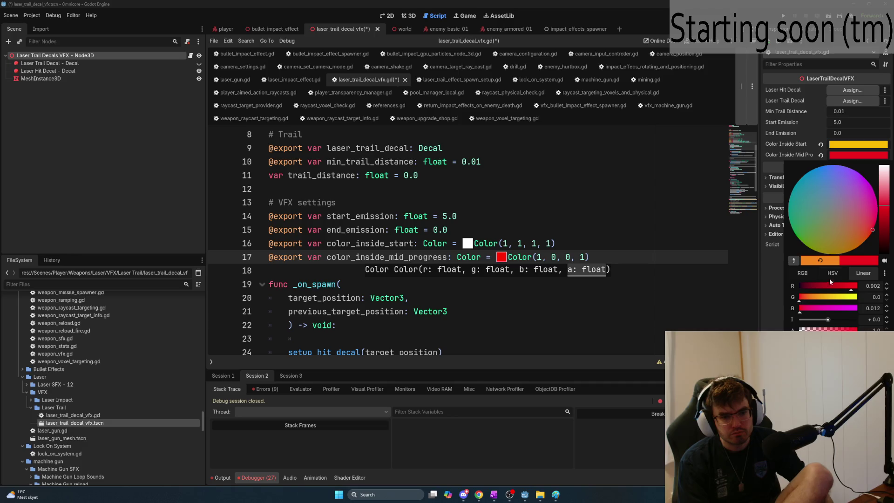
{"action": "left_click", "coordinate": [619, 291]}
{"action": "left_click", "coordinate": [606, 257]}
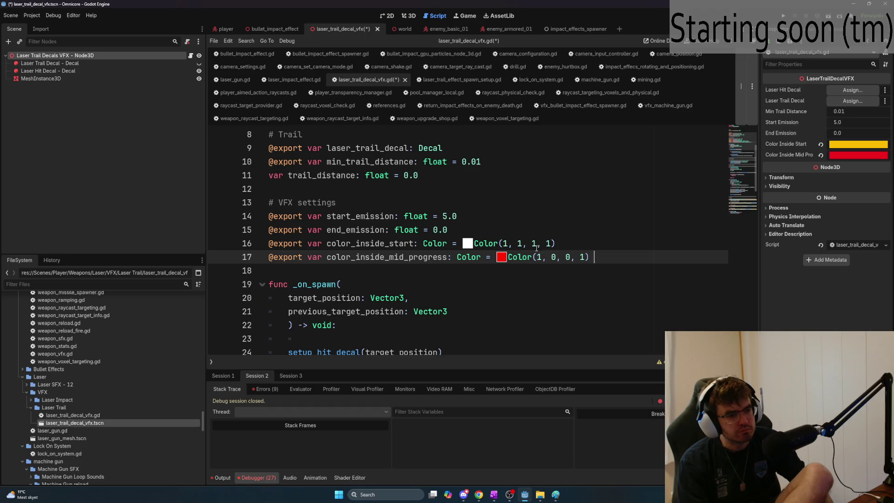
{"action": "left_click", "coordinate": [858, 144]}
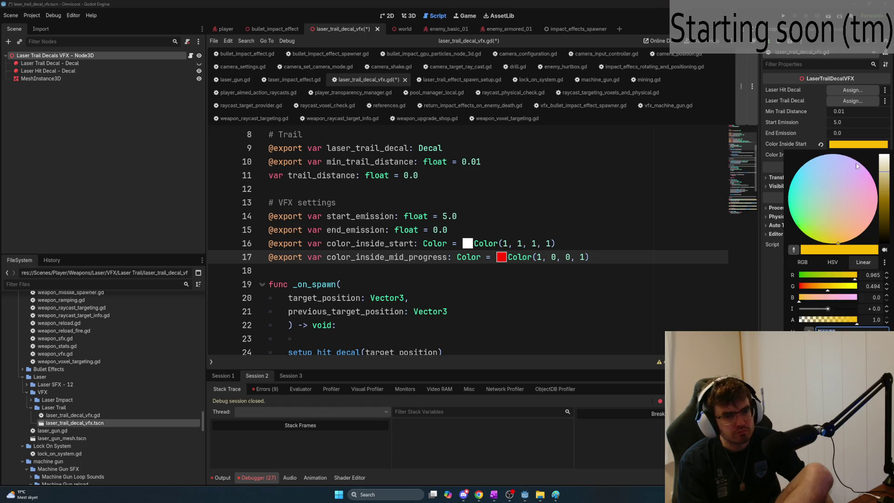
{"action": "left_click", "coordinate": [875, 275]}
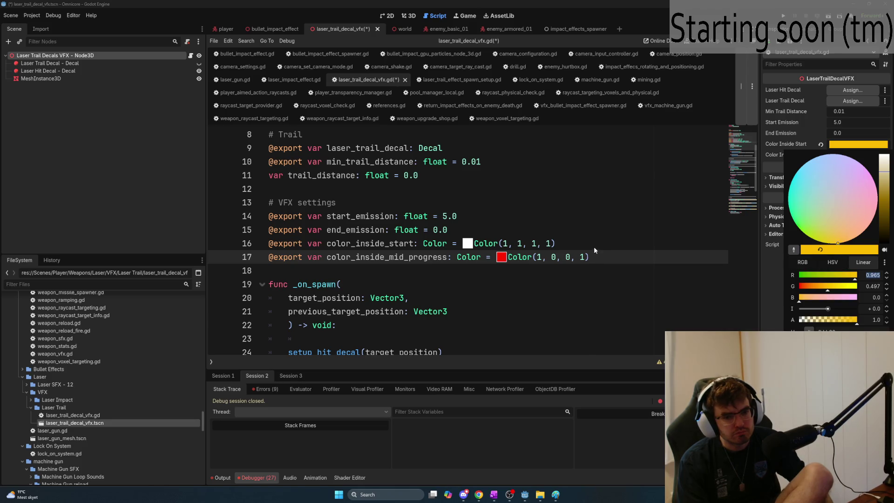
{"action": "left_click", "coordinate": [554, 245]}
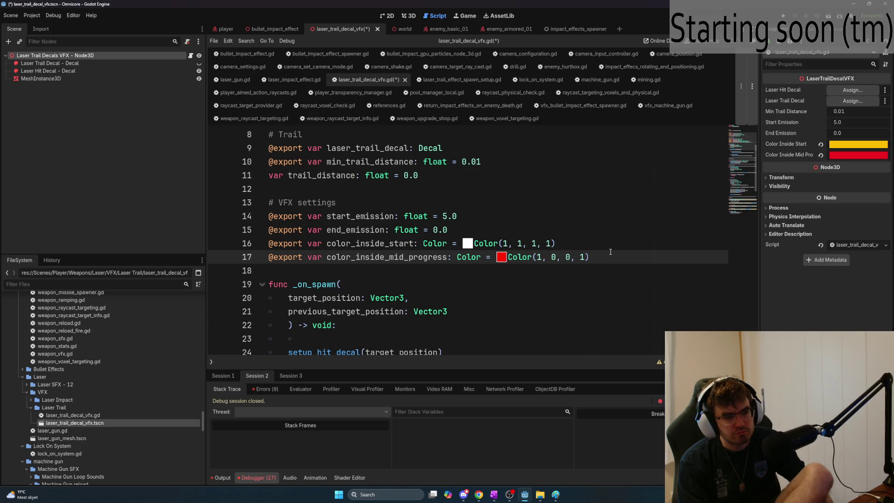
{"action": "left_click_drag", "start_coordinate": [594, 257], "coordinate": [459, 257]}
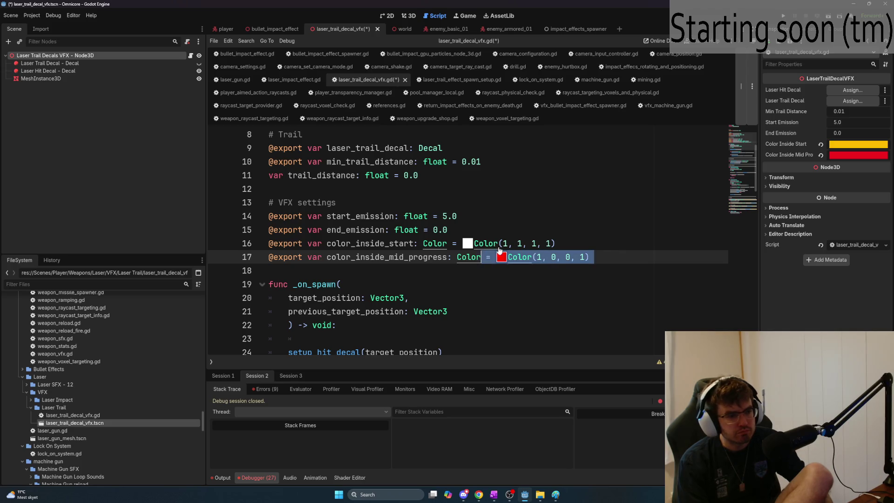
{"action": "key", "text": "BackSpace"}
{"action": "left_click_drag", "start_coordinate": [556, 244], "coordinate": [447, 243]}
{"action": "key", "text": "BackSpace"}
{"action": "left_click", "coordinate": [522, 256]}
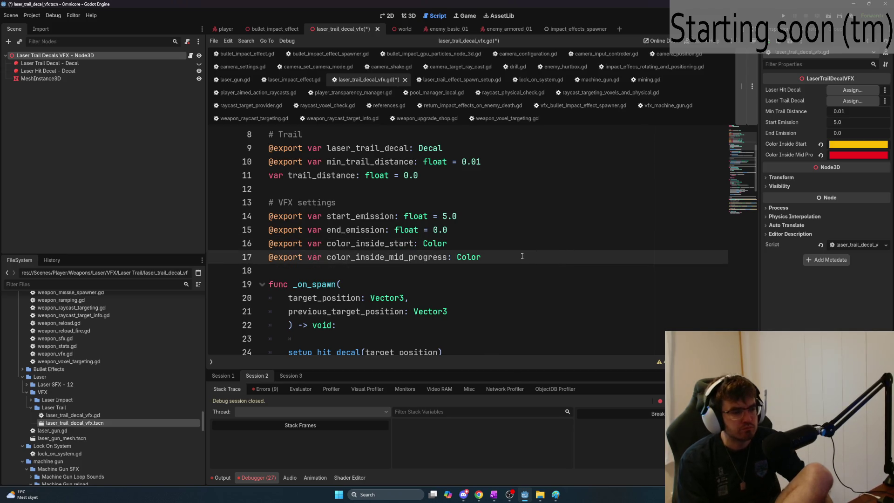
{"action": "key", "text": "Return"}
{"action": "type", "text": "@export var co"}
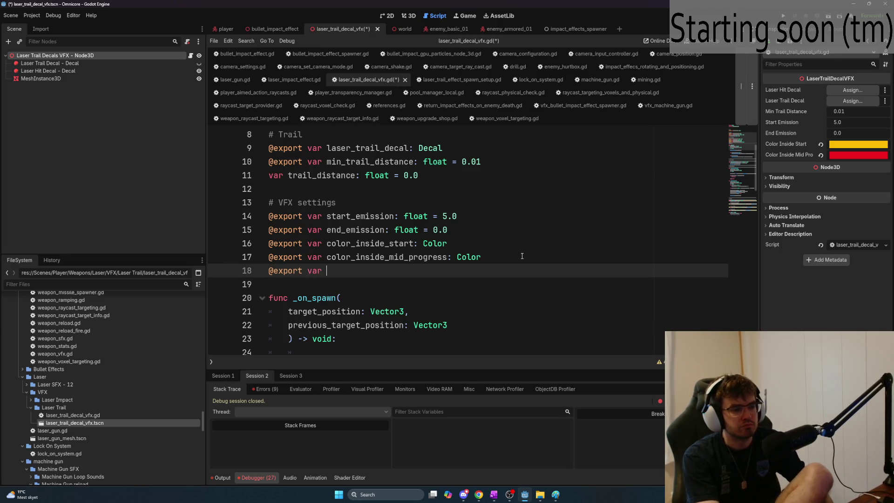
{"action": "type", "text": "lor_inside_e"}
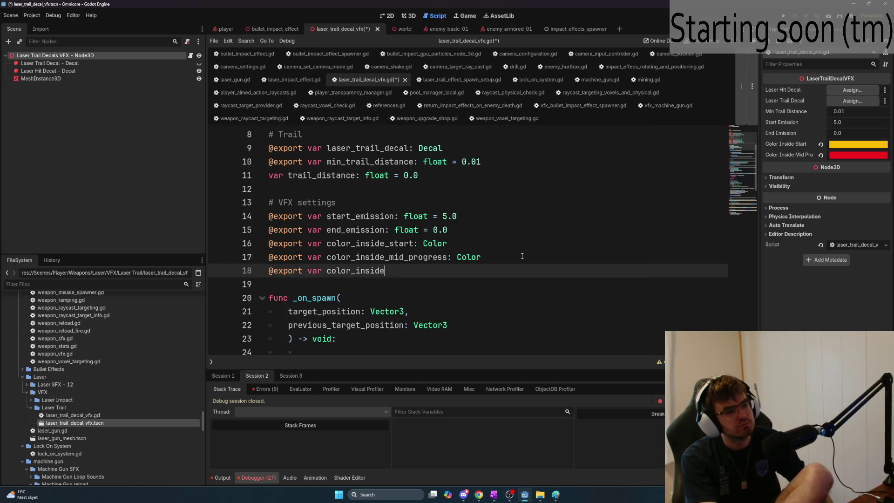
{"action": "type", "text": "nd_: Color"}
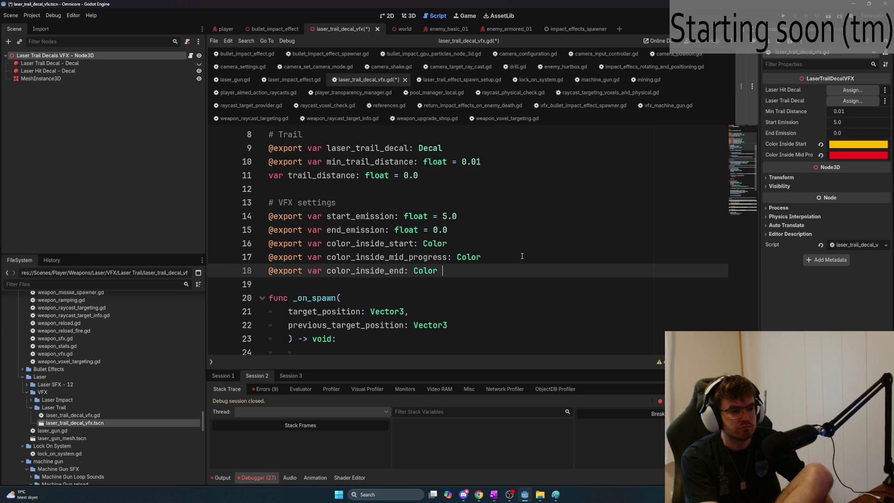
{"action": "key", "text": "ctrl+s"}
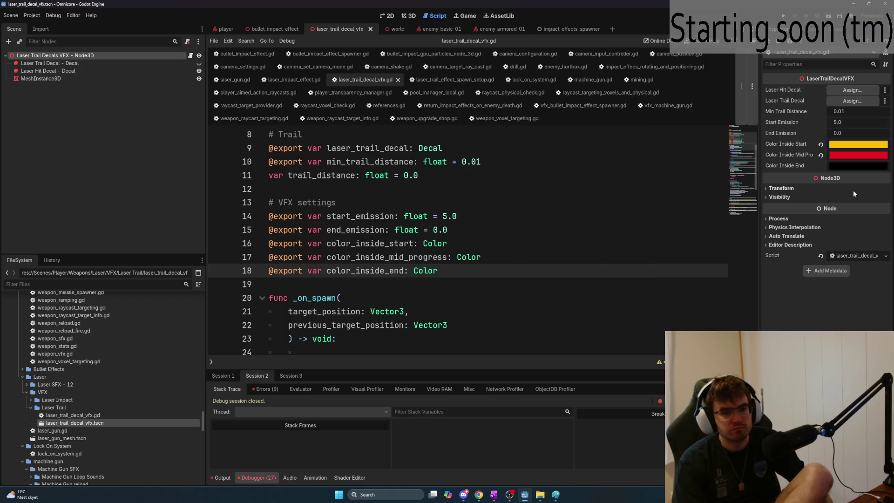
{"action": "key", "text": "Return"}
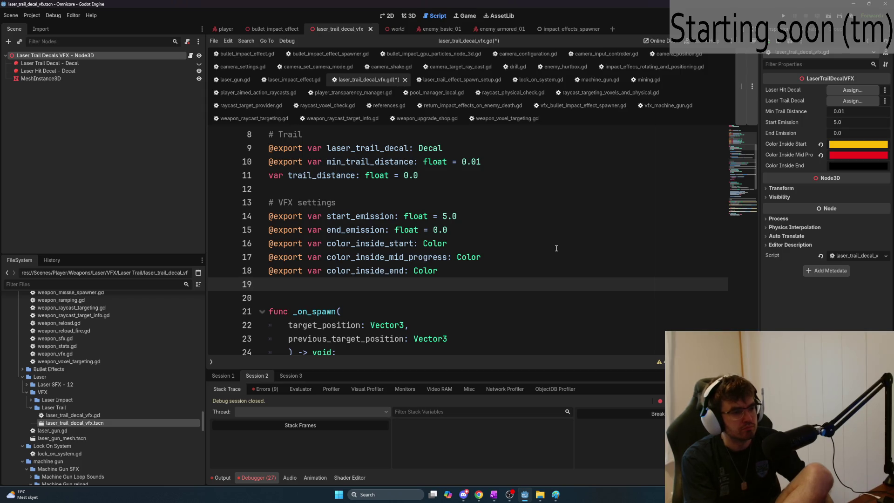
{"action": "type", "text": "@export var color_"}
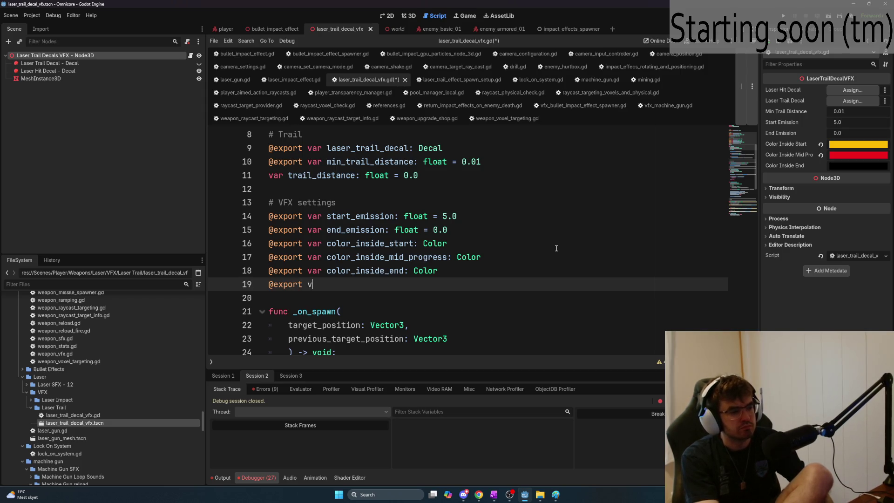
{"action": "type", "text": "outside"}
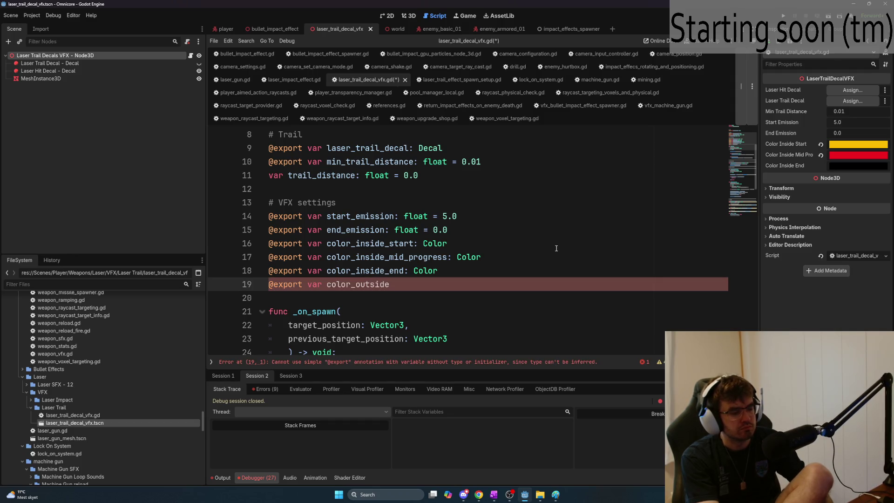
{"action": "type", "text": "_start: "}
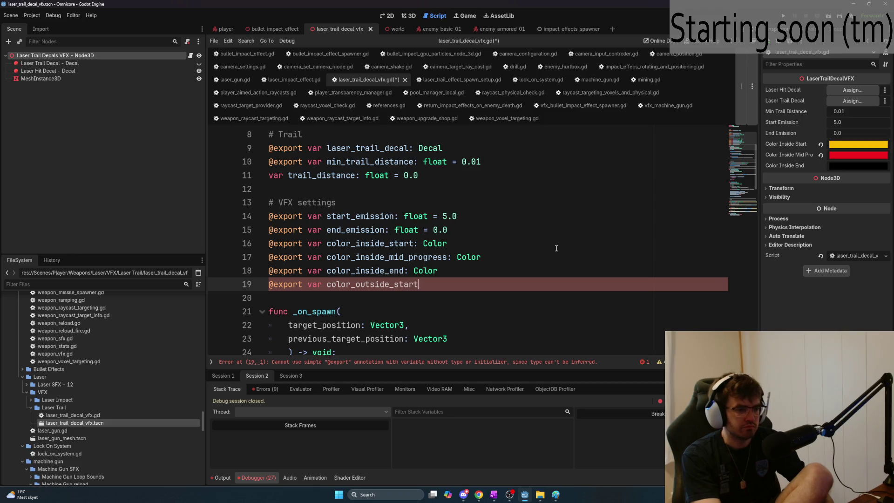
{"action": "type", "text": "Color"}
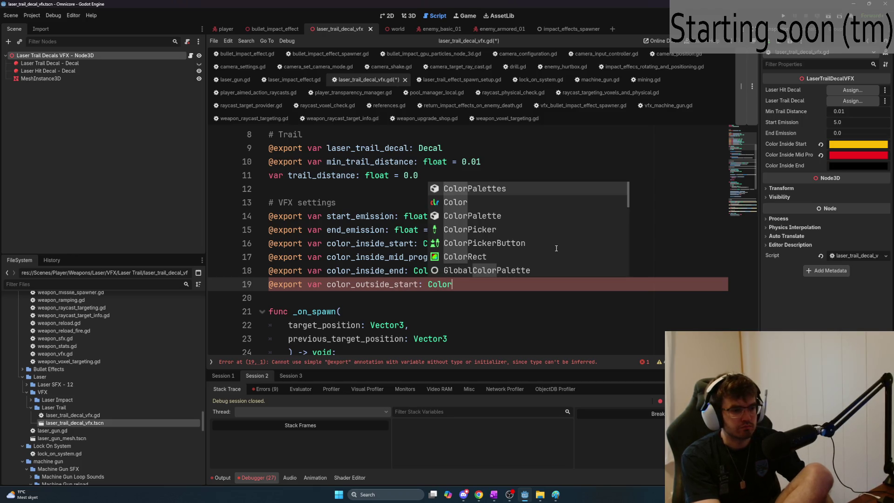
{"action": "key", "text": "Return"}
{"action": "key", "text": "ctrl+z"}
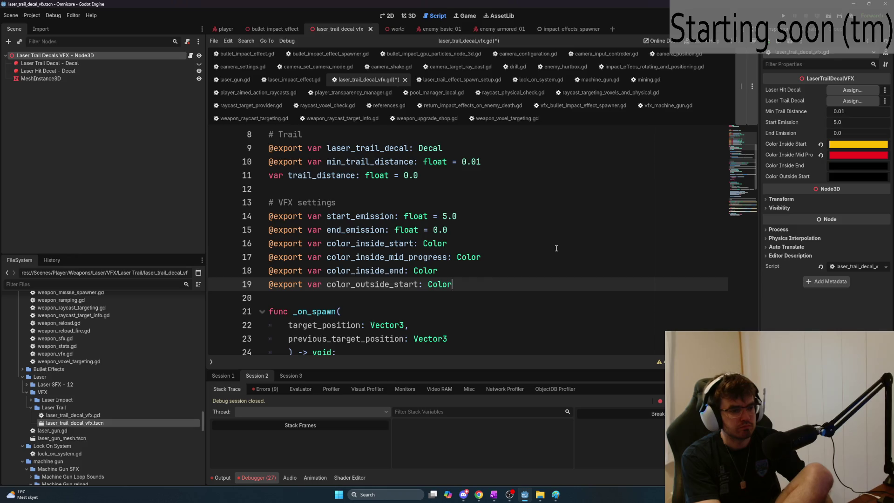
{"action": "key", "text": "Return"}
{"action": "type", "text": "@export v"}
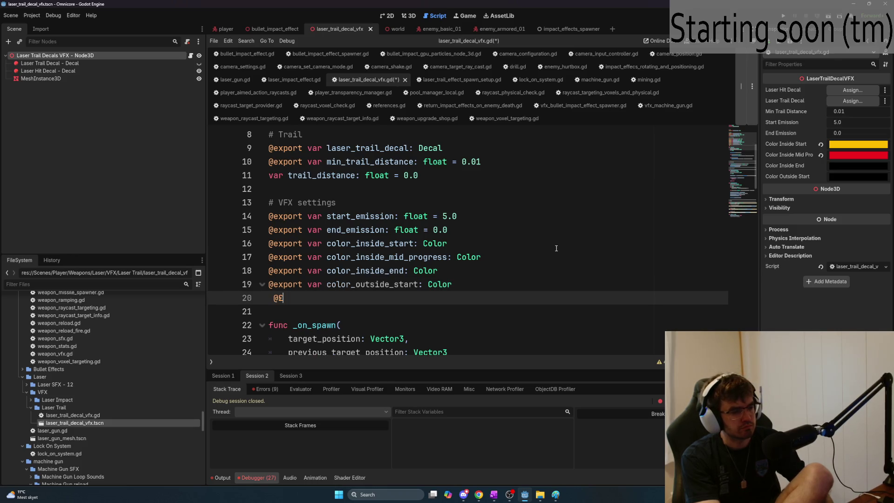
{"action": "type", "text": "ar color_outsi"}
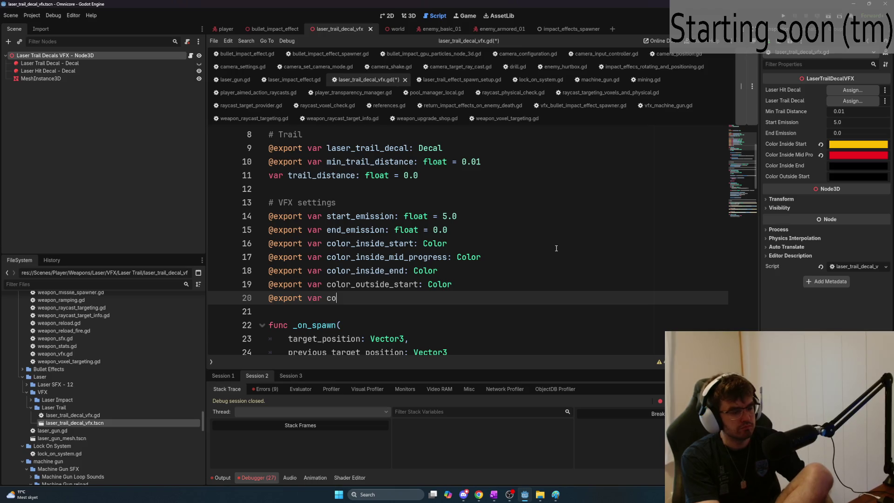
{"action": "type", "text": "de_end: "}
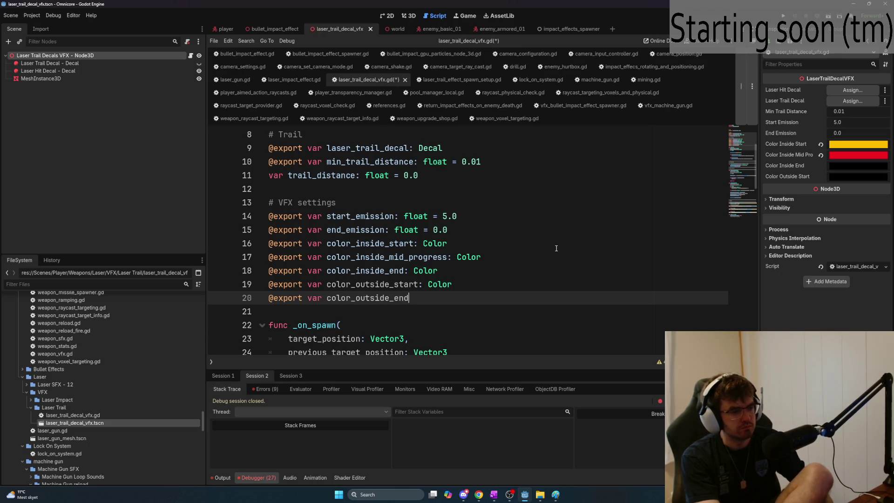
{"action": "type", "text": "Color"}
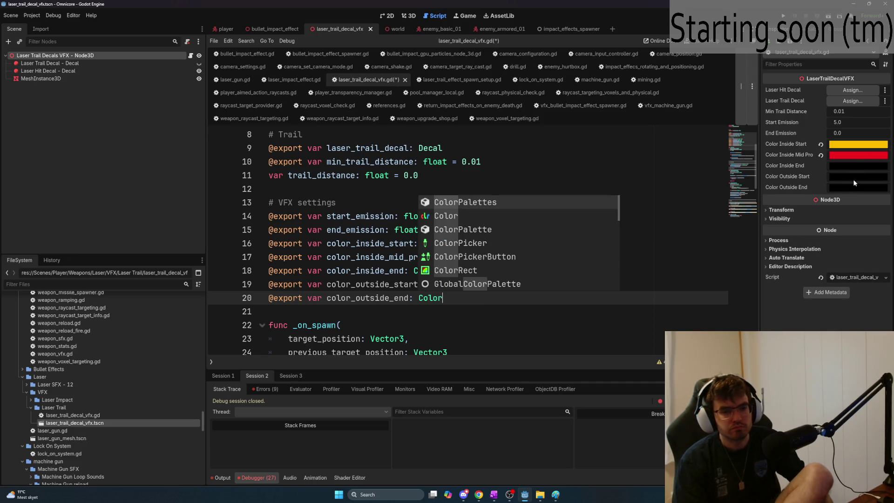
- Set Color Outside Start to full red (R 1.0) in the Inspector and save the script
{"action": "left_click", "coordinate": [850, 186]}
{"action": "left_click", "coordinate": [853, 176]}
{"action": "left_click", "coordinate": [853, 175]}
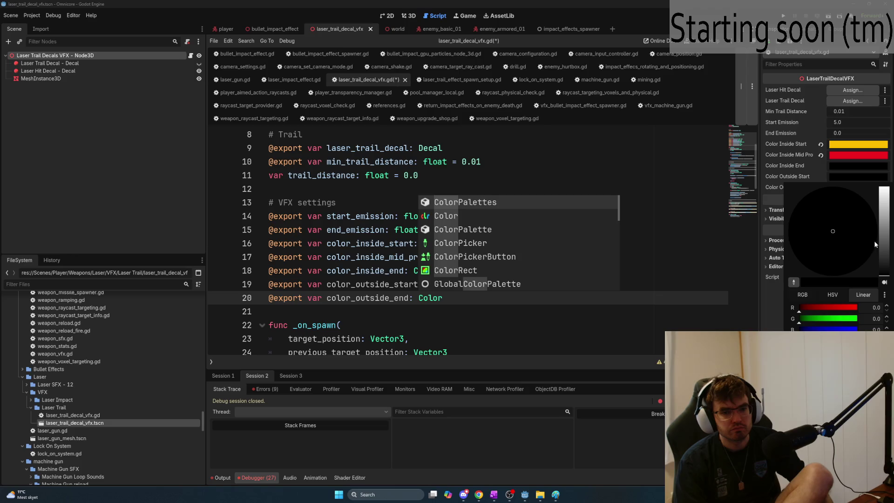
{"action": "left_click_drag", "start_coordinate": [843, 307], "coordinate": [860, 307]}
{"action": "left_click", "coordinate": [686, 287]}
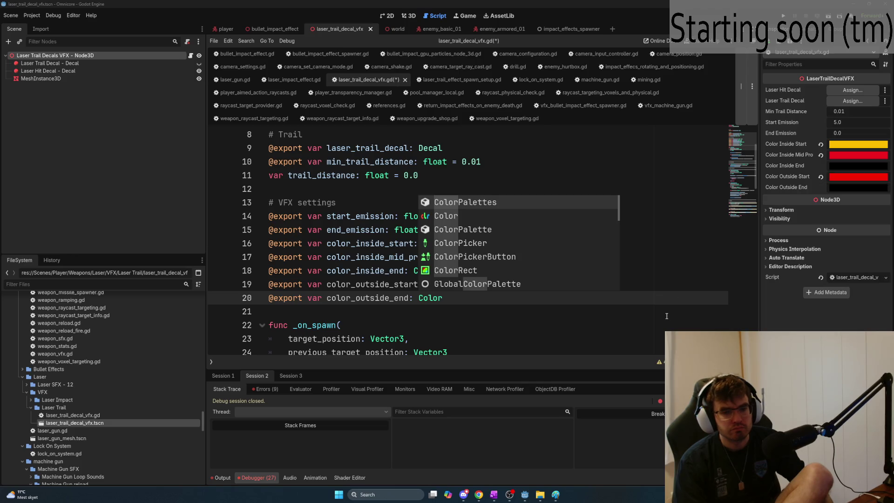
{"action": "key", "text": "ctrl+s"}
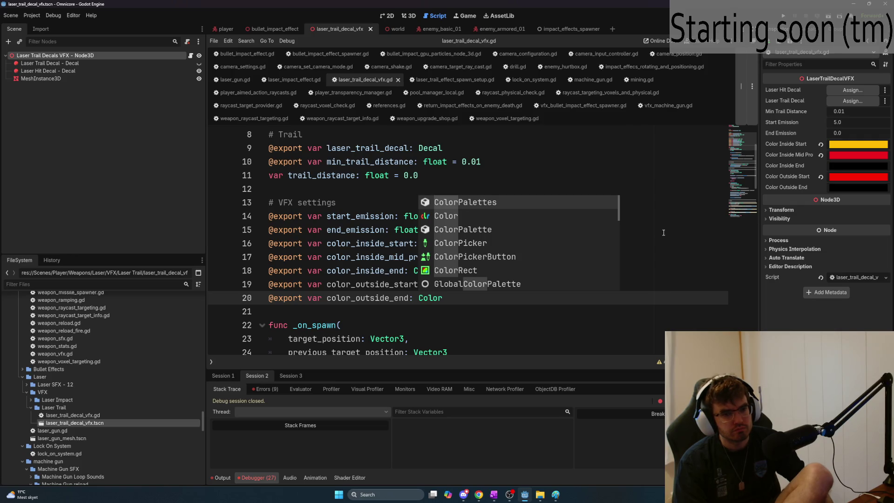
- Insert blank lines after color_inside_end and end_emission to separate the three export groups
{"action": "left_click", "coordinate": [508, 306]}
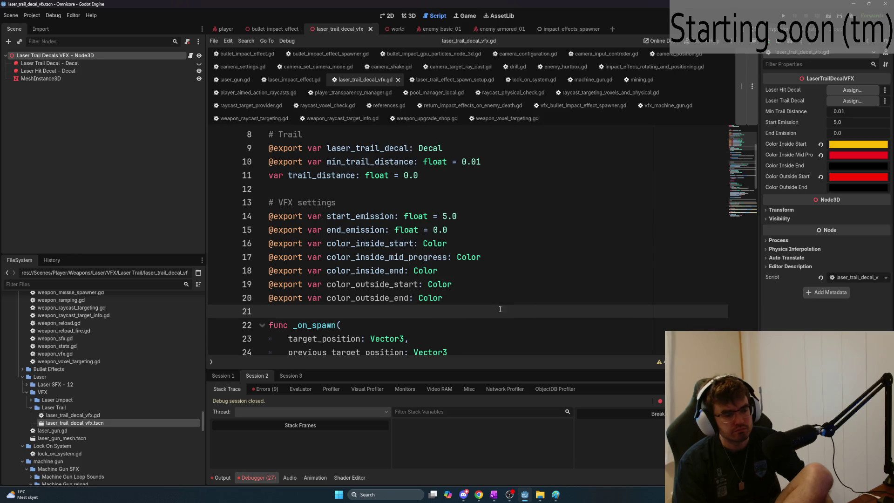
{"action": "left_click", "coordinate": [469, 274]}
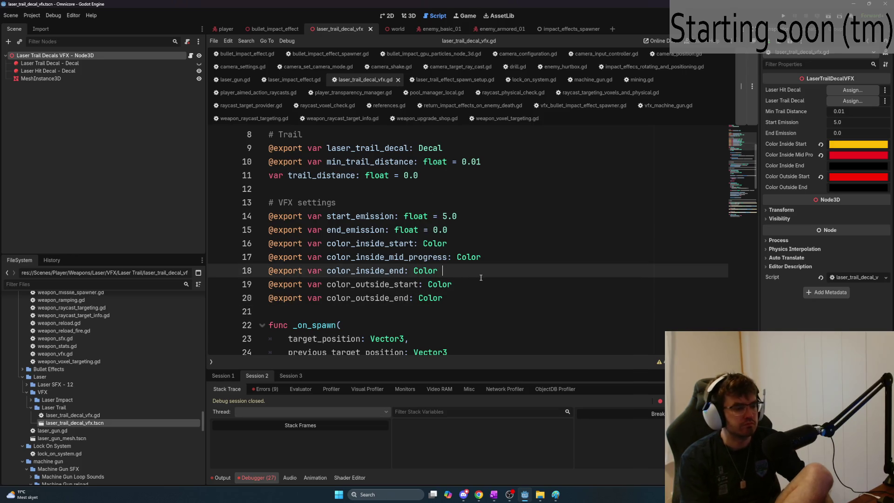
{"action": "key", "text": "Return"}
{"action": "key", "text": "Up"}
{"action": "key", "text": "Up"}
{"action": "key", "text": "Up"}
{"action": "key", "text": "Return"}
{"action": "key", "text": "Up"}
{"action": "key", "text": "Up"}
{"action": "key", "text": "Up"}
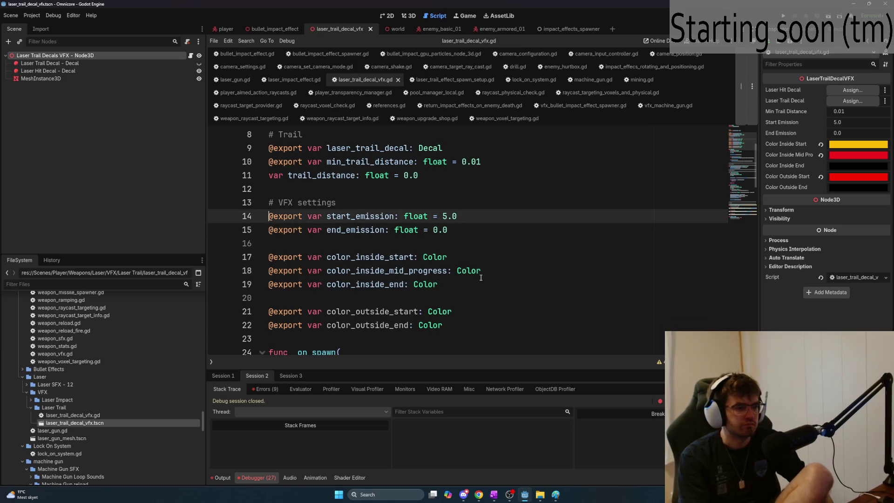
{"action": "key", "text": "Down"}
{"action": "key", "text": "Down"}
{"action": "key", "text": "Down"}
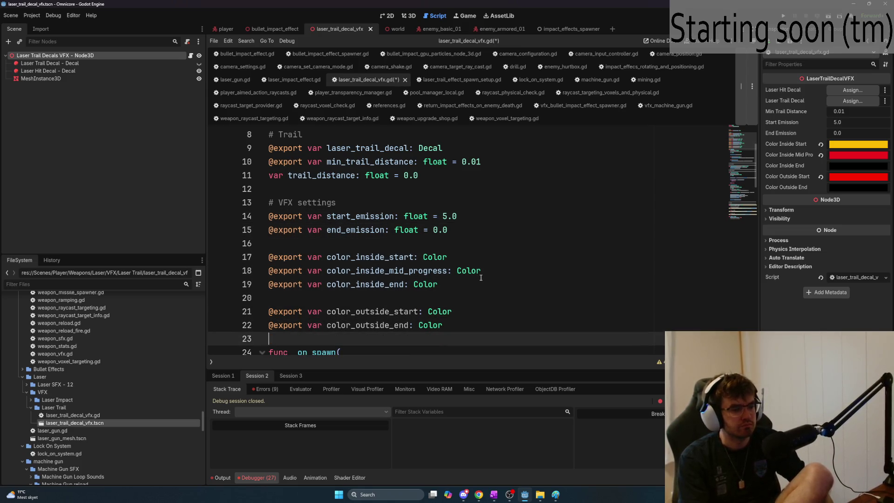
- Add empty lines below the emission_tween declaration in setup_tweens, before reset()
{"action": "scroll", "coordinate": [485, 280], "scroll_direction": "down", "scroll_amount": 15}
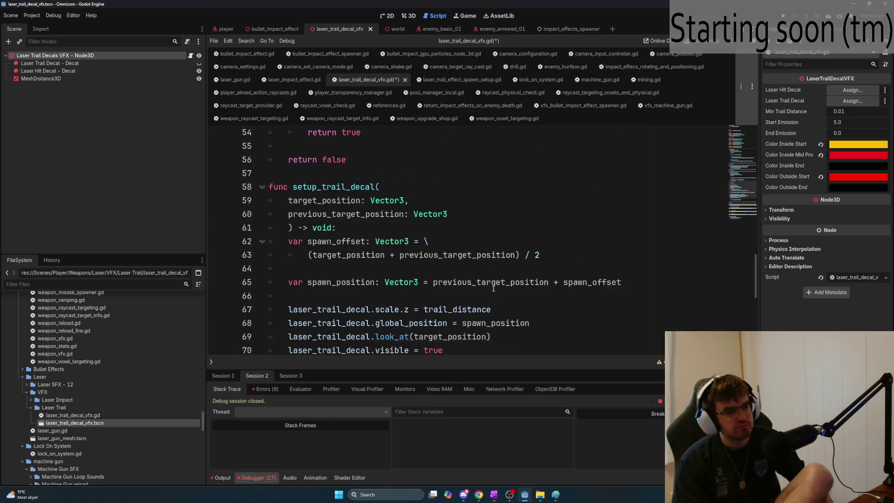
{"action": "scroll", "coordinate": [493, 289], "scroll_direction": "down", "scroll_amount": 4}
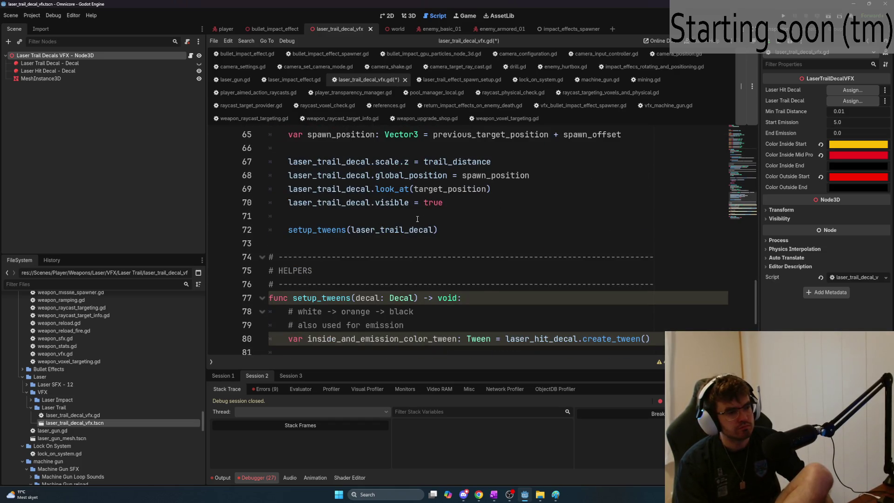
{"action": "scroll", "coordinate": [474, 222], "scroll_direction": "down", "scroll_amount": 3}
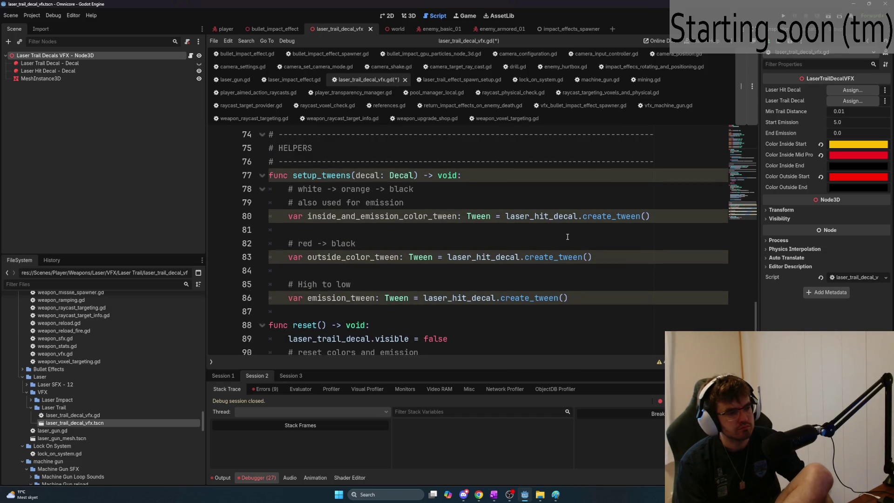
{"action": "scroll", "coordinate": [599, 260], "scroll_direction": "down", "scroll_amount": 1}
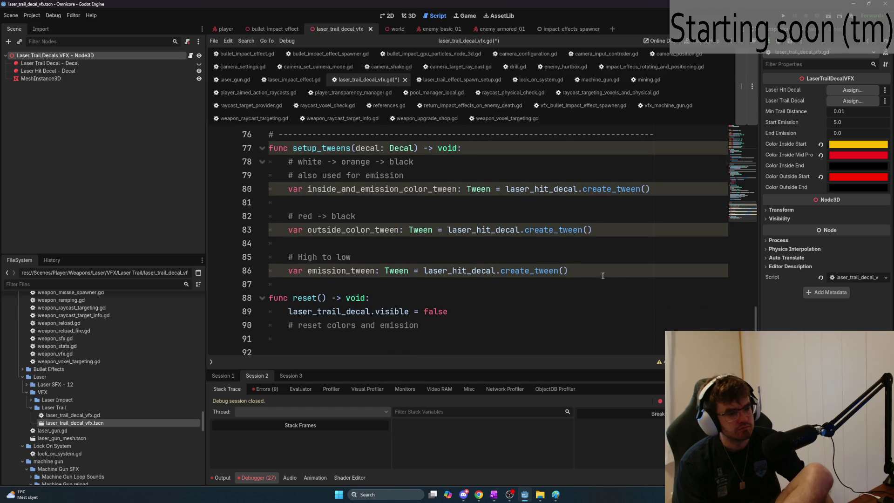
{"action": "left_click", "coordinate": [612, 269]}
{"action": "key", "text": "Return"}
{"action": "key", "text": "Return"}
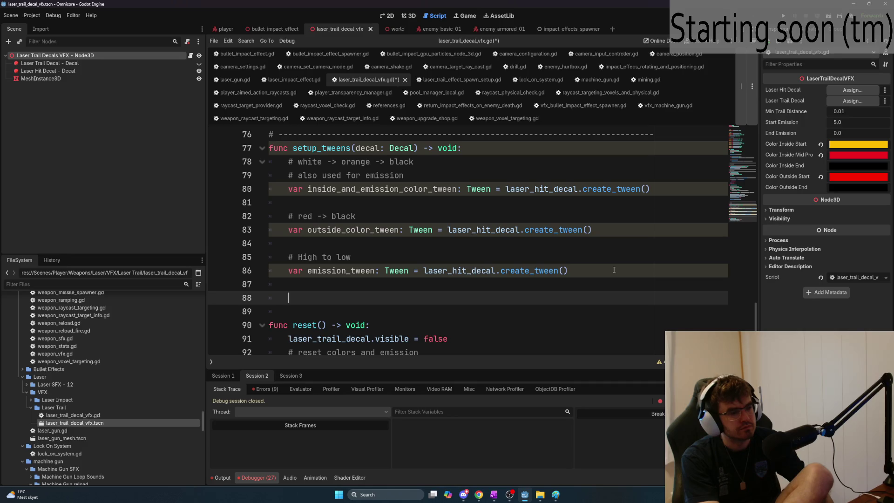
{"action": "scroll", "coordinate": [610, 268], "scroll_direction": "up", "scroll_amount": 5}
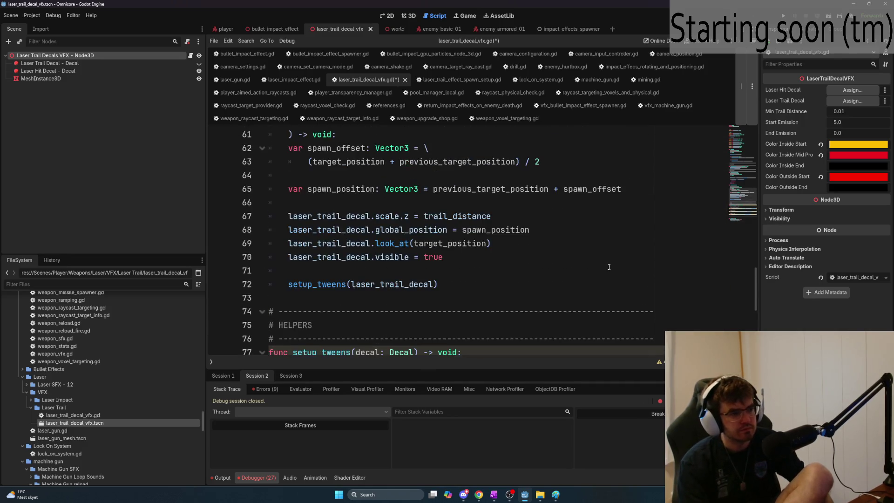
{"action": "scroll", "coordinate": [610, 267], "scroll_direction": "up", "scroll_amount": 7}
{"action": "scroll", "coordinate": [613, 264], "scroll_direction": "down", "scroll_amount": 4}
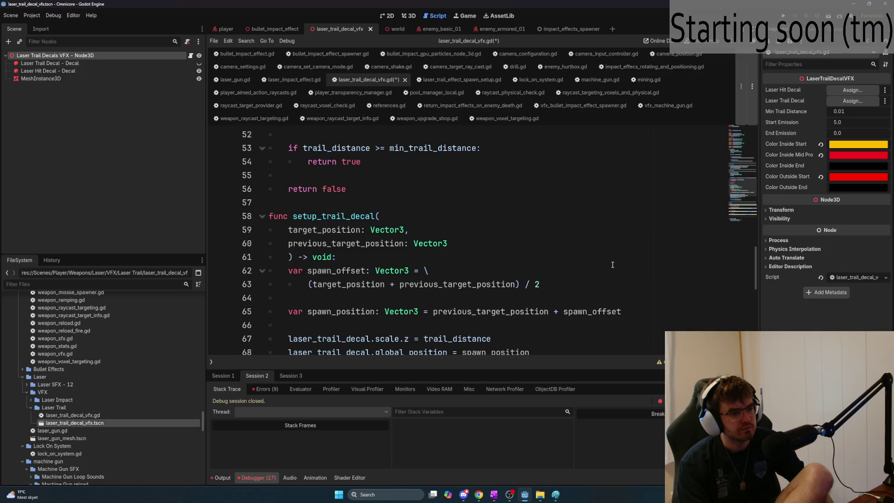
{"action": "scroll", "coordinate": [613, 265], "scroll_direction": "up", "scroll_amount": 5}
{"action": "scroll", "coordinate": [612, 265], "scroll_direction": "down", "scroll_amount": 7}
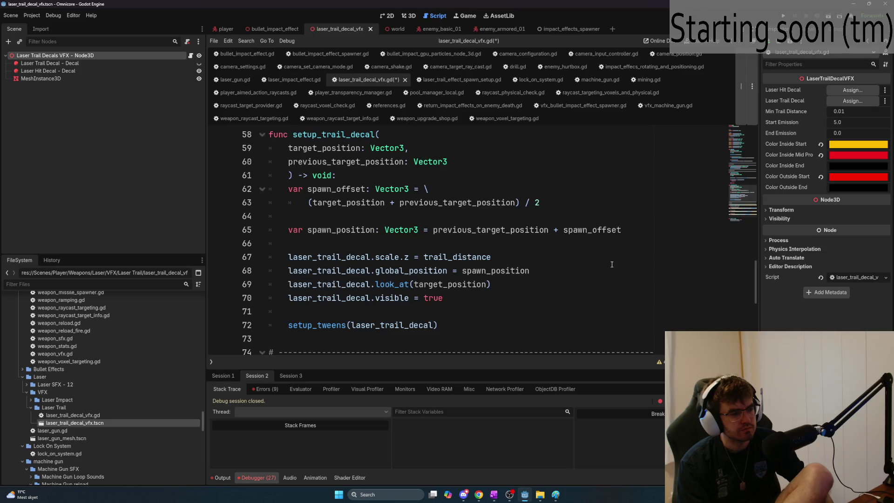
{"action": "scroll", "coordinate": [612, 264], "scroll_direction": "up", "scroll_amount": 8}
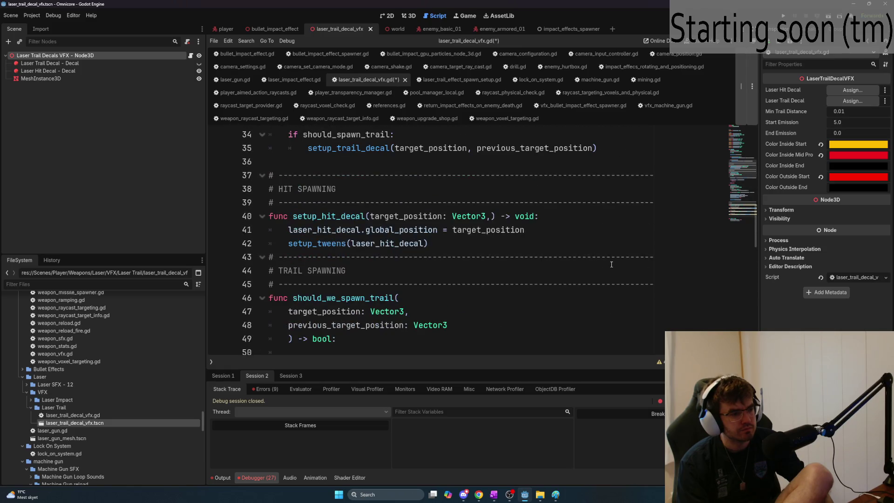
{"action": "scroll", "coordinate": [611, 264], "scroll_direction": "up", "scroll_amount": 5}
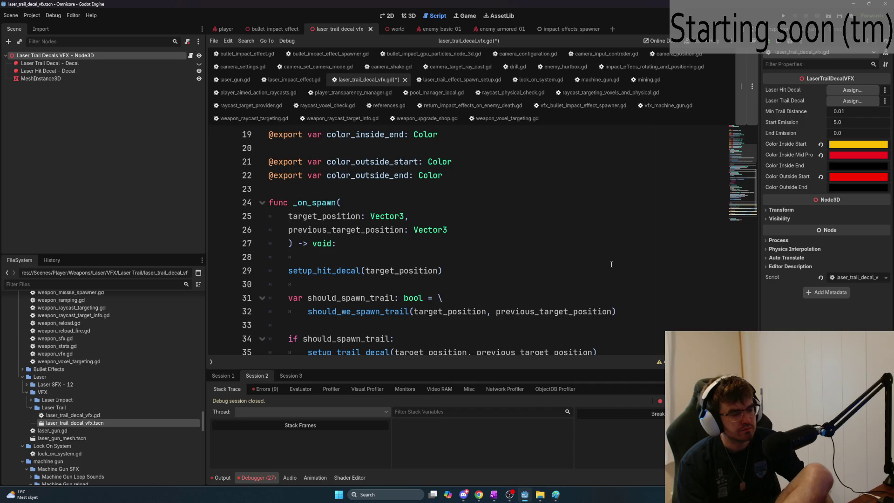
{"action": "scroll", "coordinate": [612, 264], "scroll_direction": "down", "scroll_amount": 2}
{"action": "scroll", "coordinate": [612, 264], "scroll_direction": "up", "scroll_amount": 1}
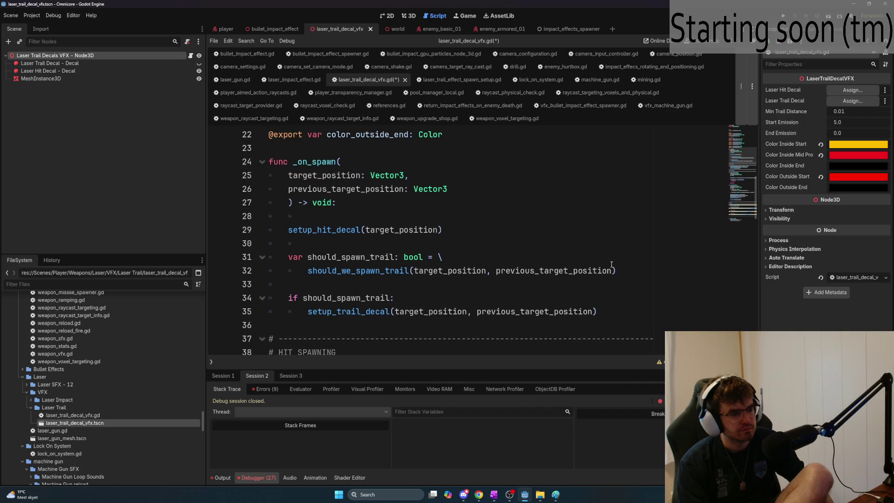
{"action": "scroll", "coordinate": [611, 264], "scroll_direction": "up", "scroll_amount": 7}
{"action": "scroll", "coordinate": [612, 264], "scroll_direction": "down", "scroll_amount": 4}
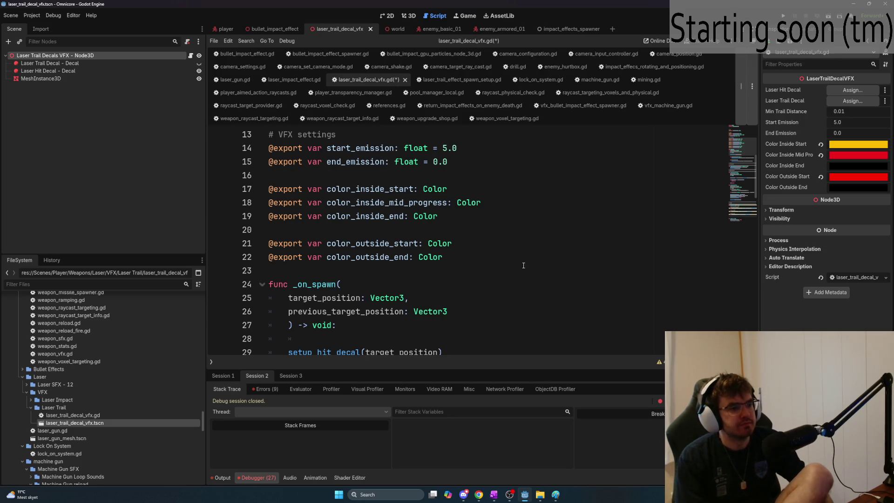
{"action": "scroll", "coordinate": [613, 264], "scroll_direction": "down", "scroll_amount": 7}
{"action": "scroll", "coordinate": [538, 273], "scroll_direction": "up", "scroll_amount": 8}
{"action": "scroll", "coordinate": [537, 273], "scroll_direction": "up", "scroll_amount": 3}
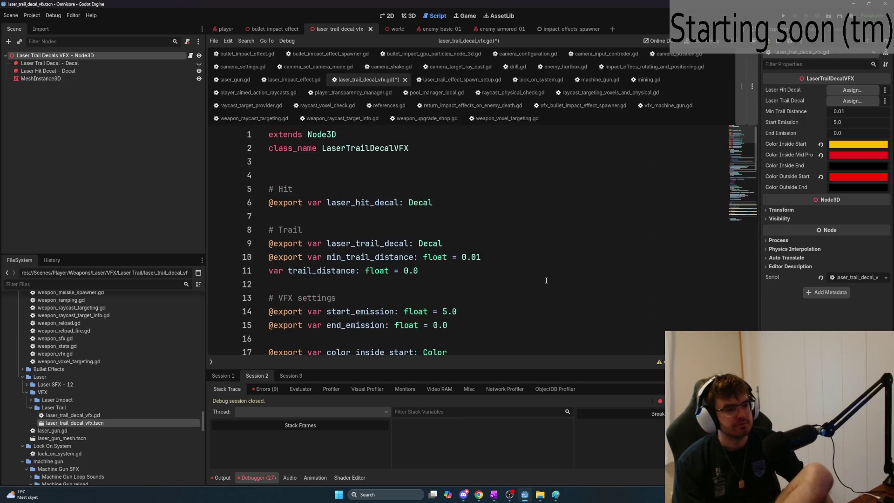